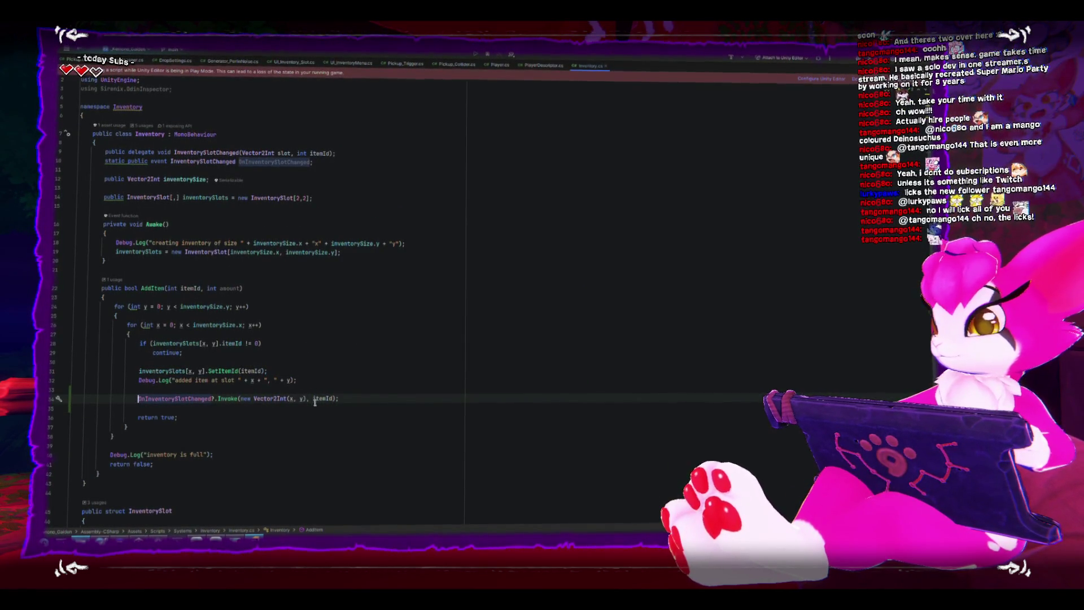
Step: Delete the blank line between the OnInventorySlotChanged invoke and return true in AddItem
{"action": "key", "text": "Down"}
{"action": "key", "text": "BackSpace"}
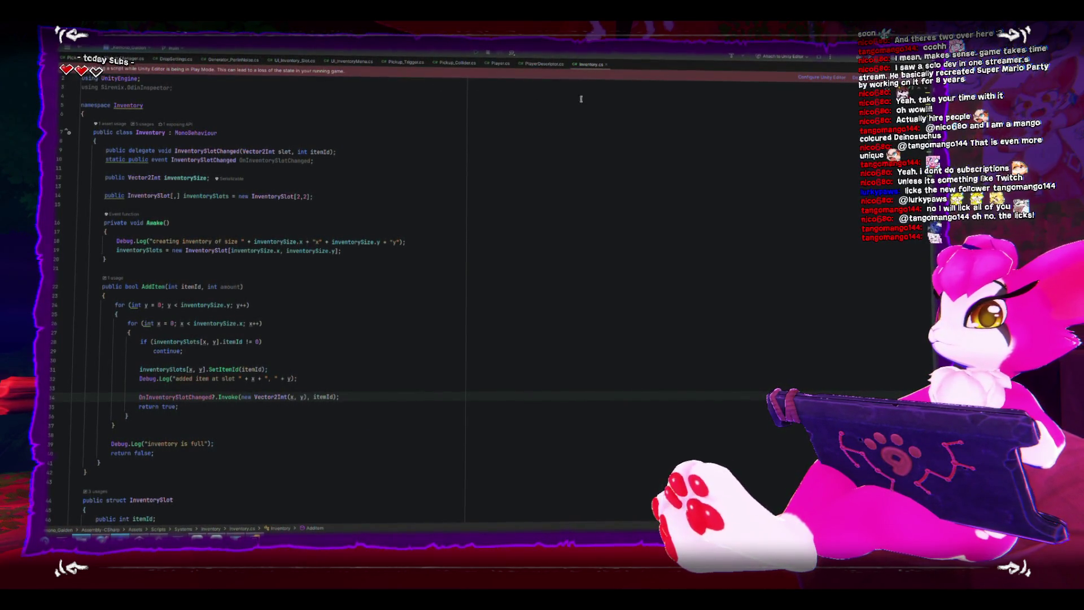
Step: In UI_InventoryMenu.cs, start an OnSlotChanged method below InitializeLocal, then undo it
{"action": "left_click", "coordinate": [352, 60]}
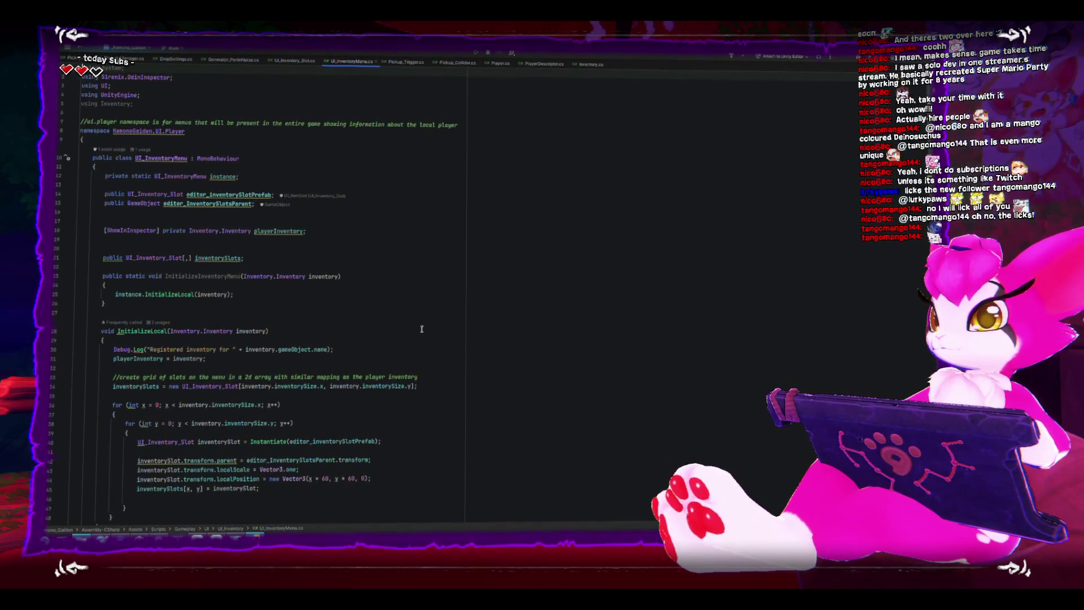
{"action": "scroll", "coordinate": [438, 382], "scroll_direction": "down", "scroll_amount": 2}
{"action": "left_click", "coordinate": [511, 326]}
{"action": "scroll", "coordinate": [511, 322], "scroll_direction": "down", "scroll_amount": 2}
{"action": "left_click", "coordinate": [333, 422]}
{"action": "key", "text": "Return"}
{"action": "key", "text": "Return"}
{"action": "type", "text": "v"}
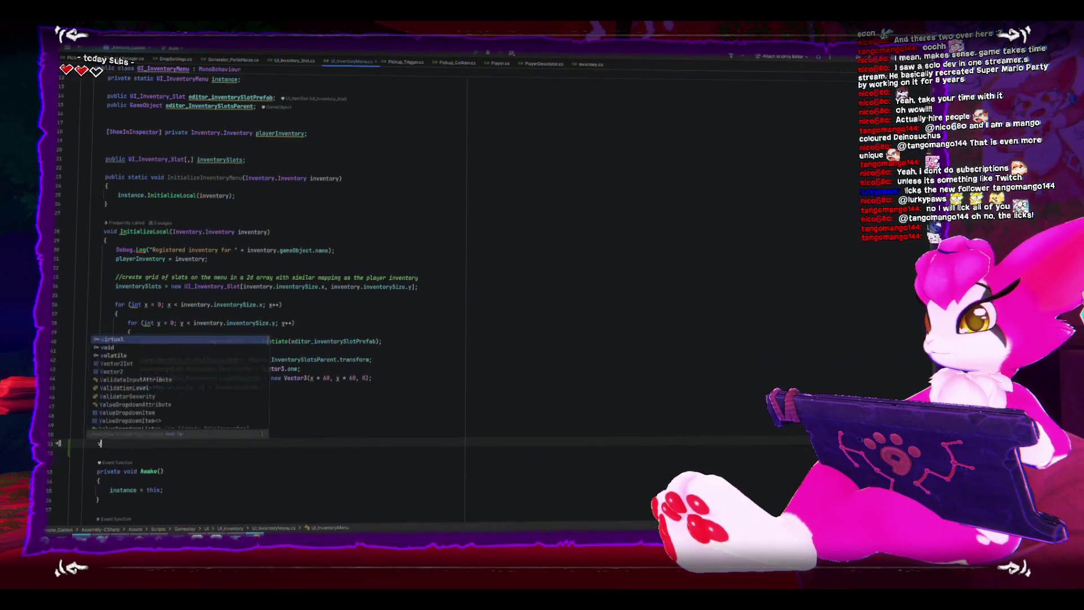
{"action": "type", "text": "oid OnSl"}
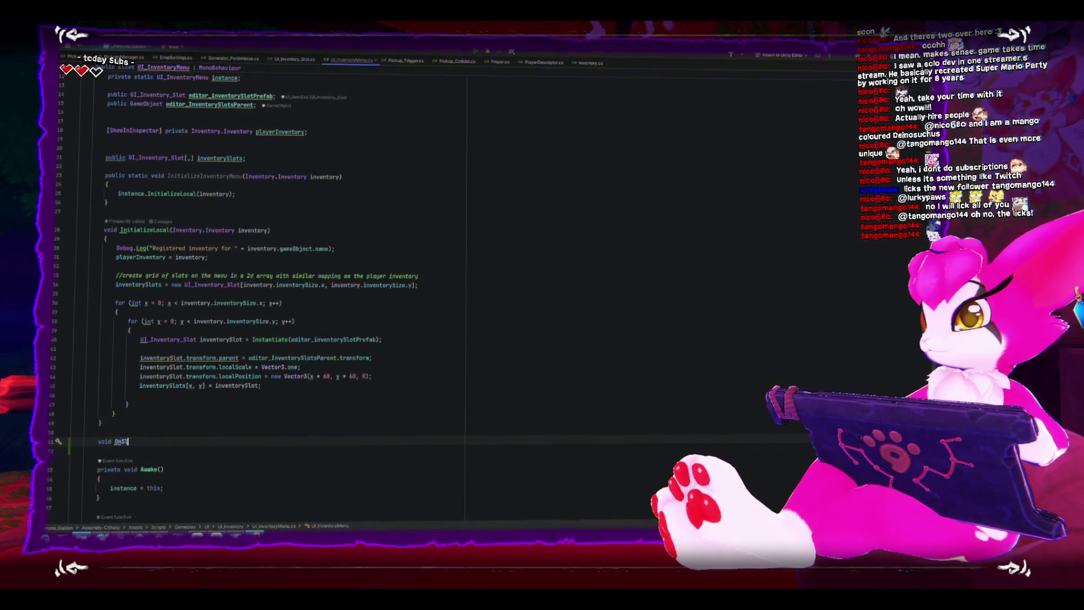
{"action": "type", "text": "otChanged(Ve"}
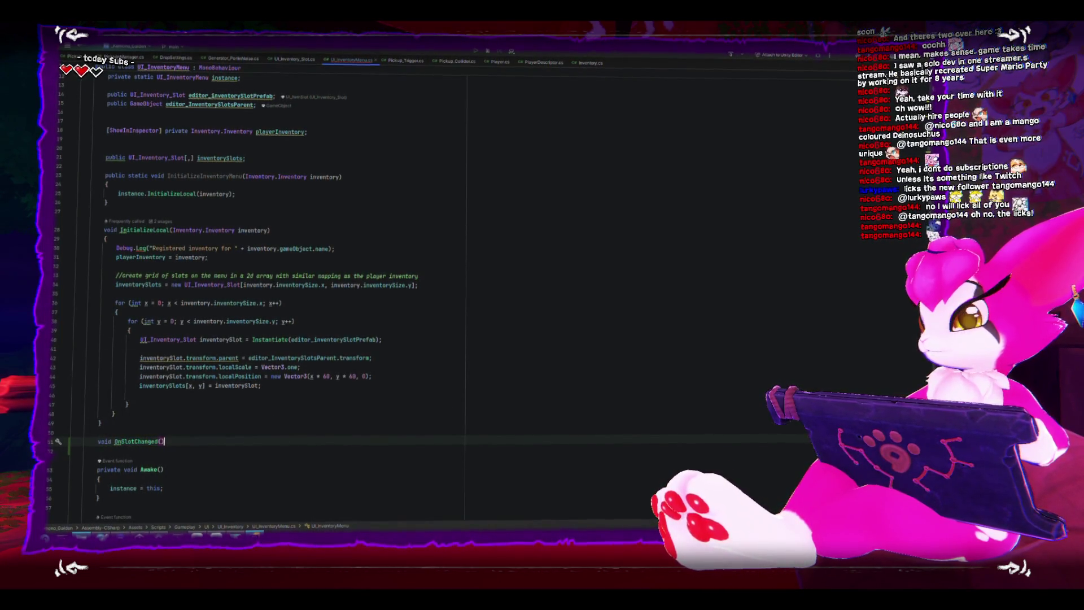
{"action": "key", "text": "ctrl+z"}
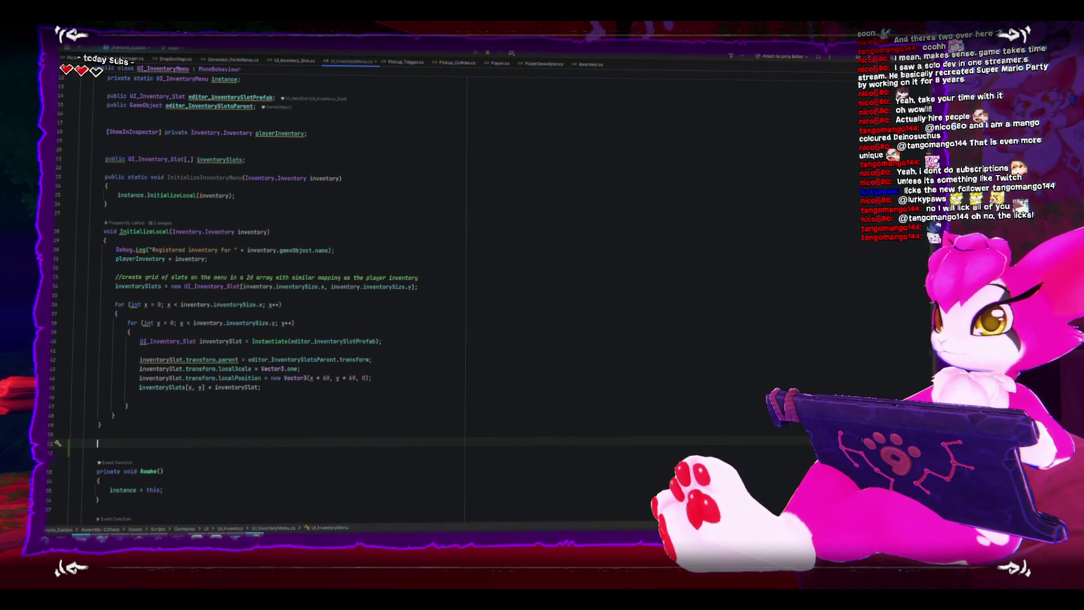
Step: Insert blank lines before the for-loop in InitializeLocal, then undo them
{"action": "left_click", "coordinate": [479, 294]}
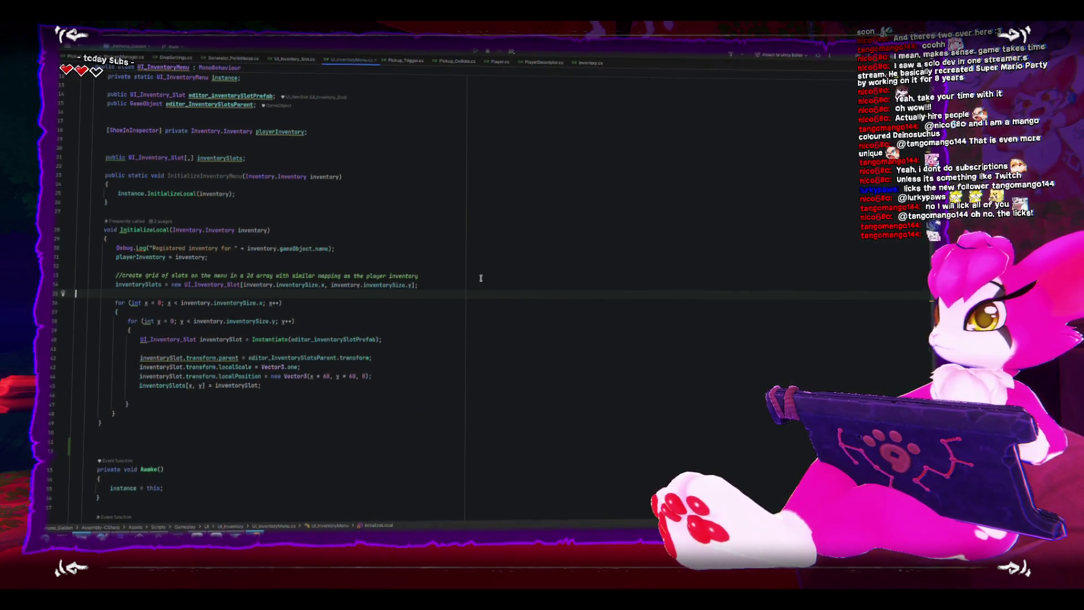
{"action": "key", "text": "Return"}
{"action": "key", "text": "Return"}
{"action": "key", "text": "Up"}
{"action": "key", "text": "Up"}
{"action": "key", "text": "ctrl+z"}
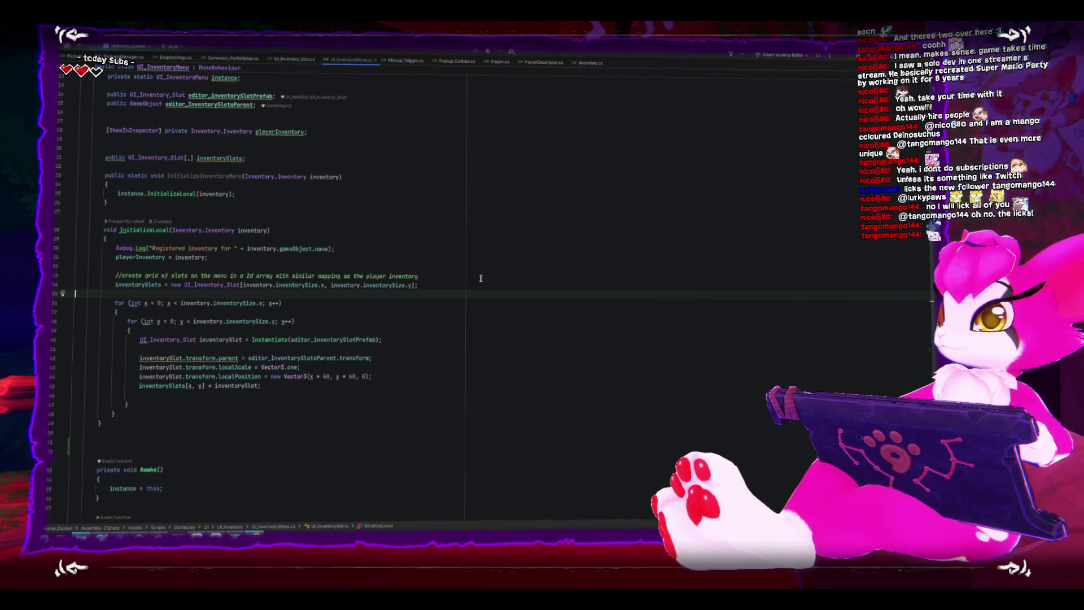
{"action": "key", "text": "Up"}
{"action": "key", "text": "Up"}
{"action": "key", "text": "Up"}
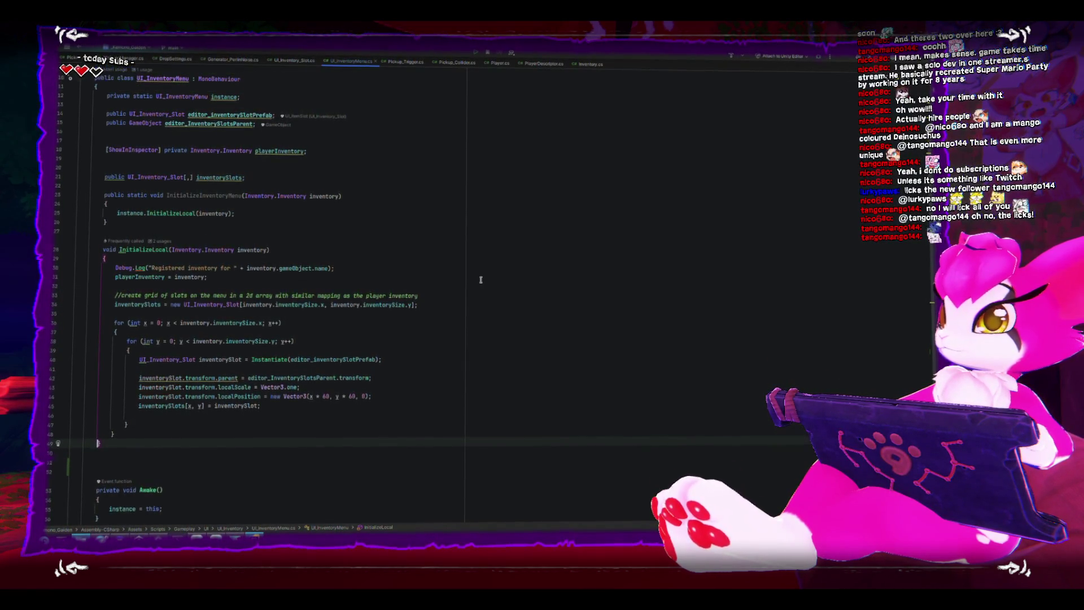
{"action": "key", "text": "Up"}
{"action": "key", "text": "Up"}
{"action": "key", "text": "Up"}
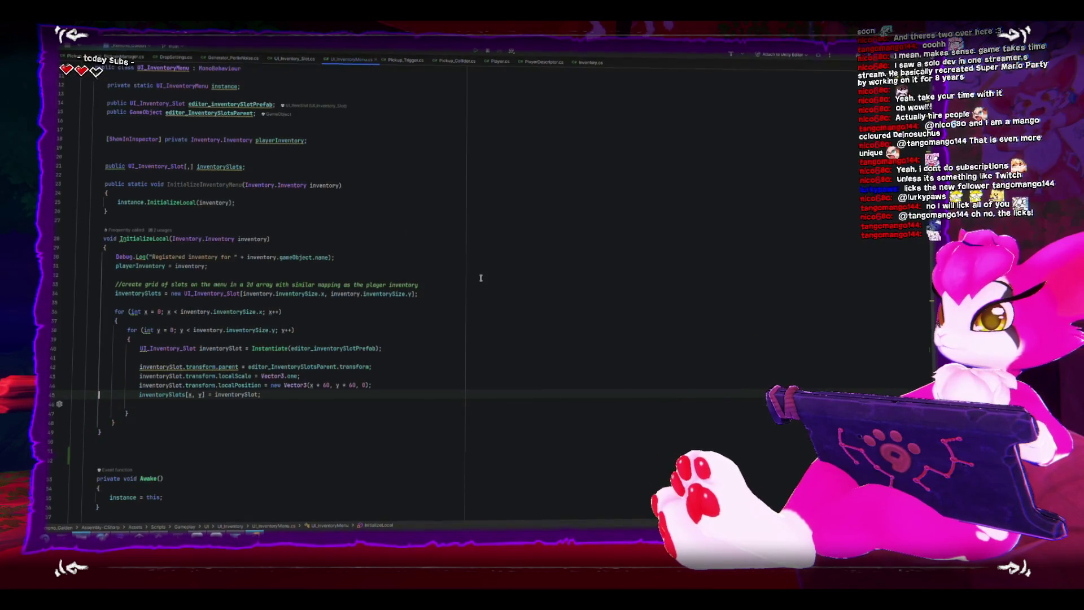
{"action": "key", "text": "Up"}
{"action": "key", "text": "Up"}
{"action": "key", "text": "Up"}
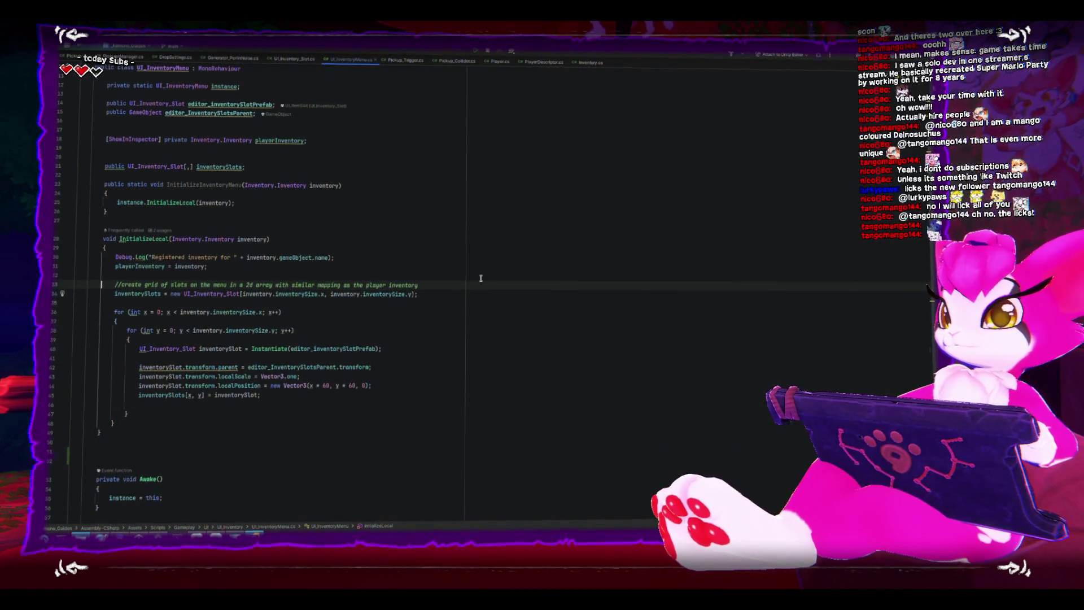
Step: Start a playerInventory. line after the assignment, then jump back to Inventory.cs
{"action": "key", "text": "End"}
{"action": "key", "text": "Return"}
{"action": "type", "text": "pla"}
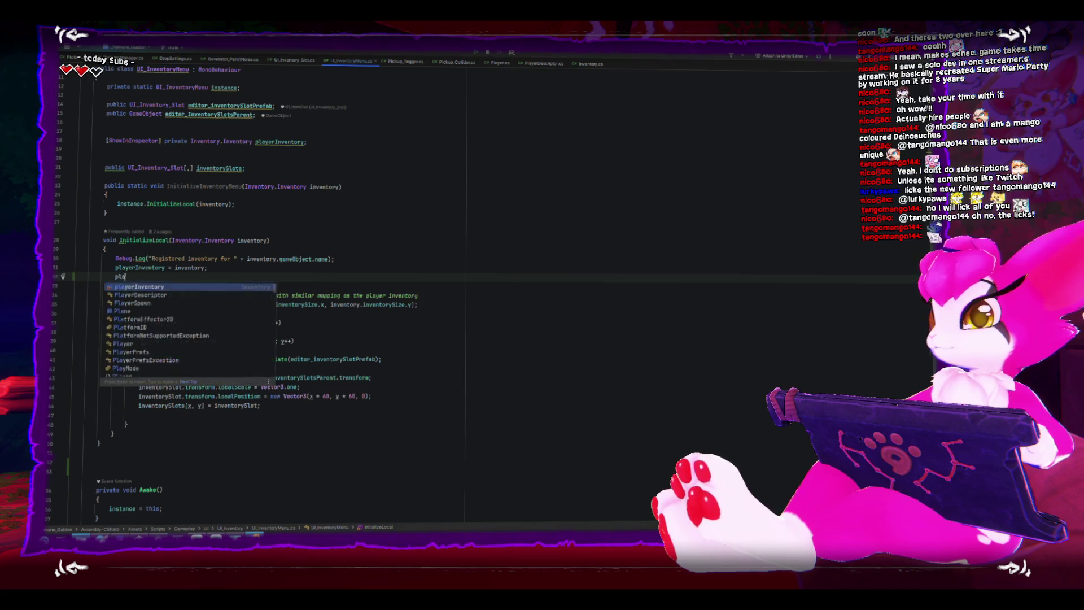
{"action": "type", "text": "yerInventory.g"}
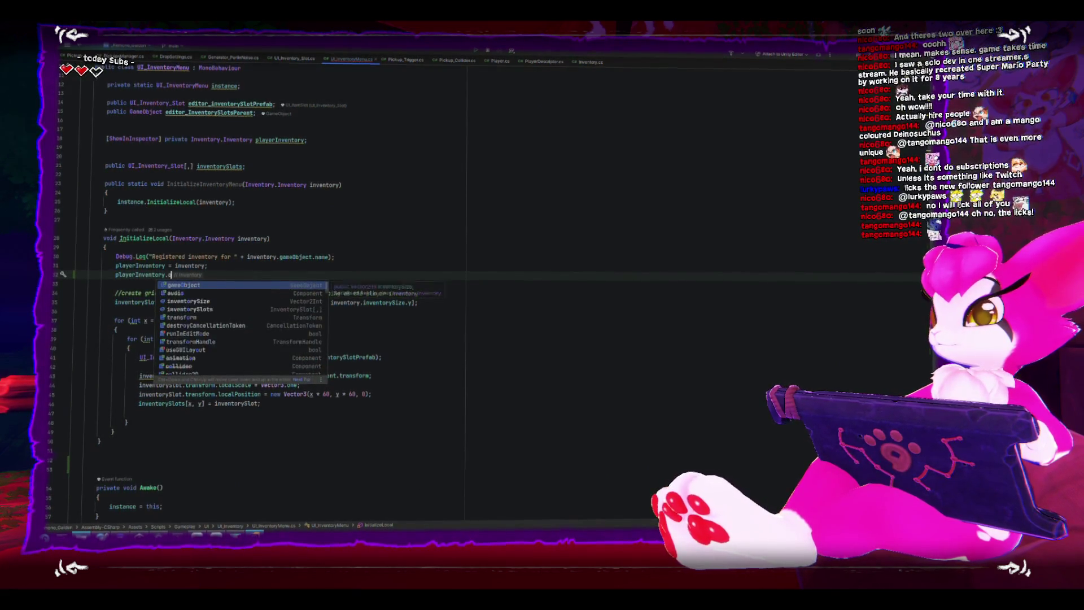
{"action": "key", "text": "BackSpace"}
{"action": "key", "text": "BackSpace"}
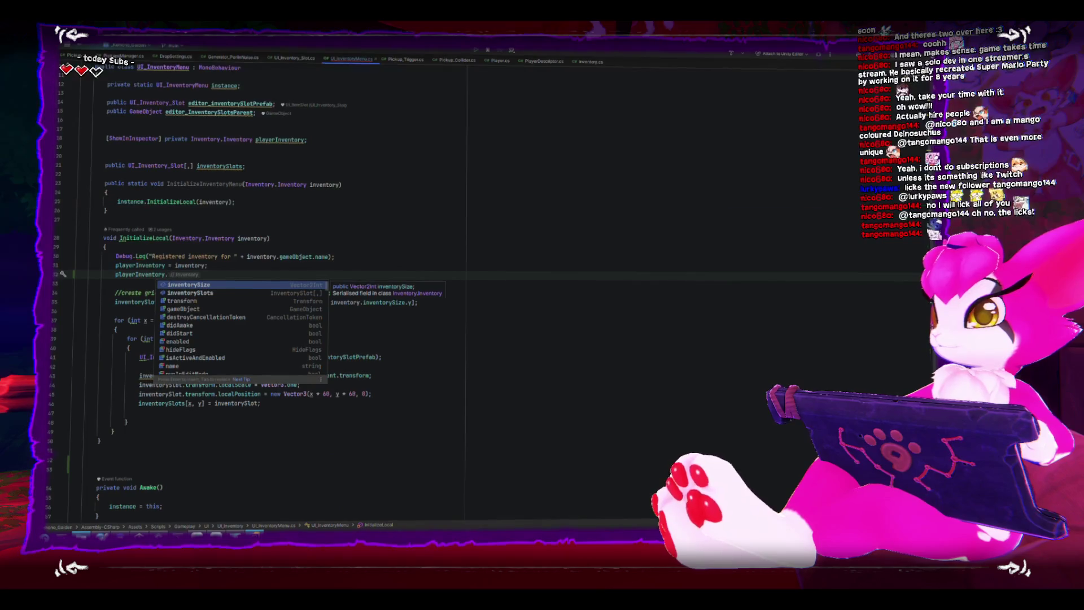
{"action": "type", "text": "coni"}
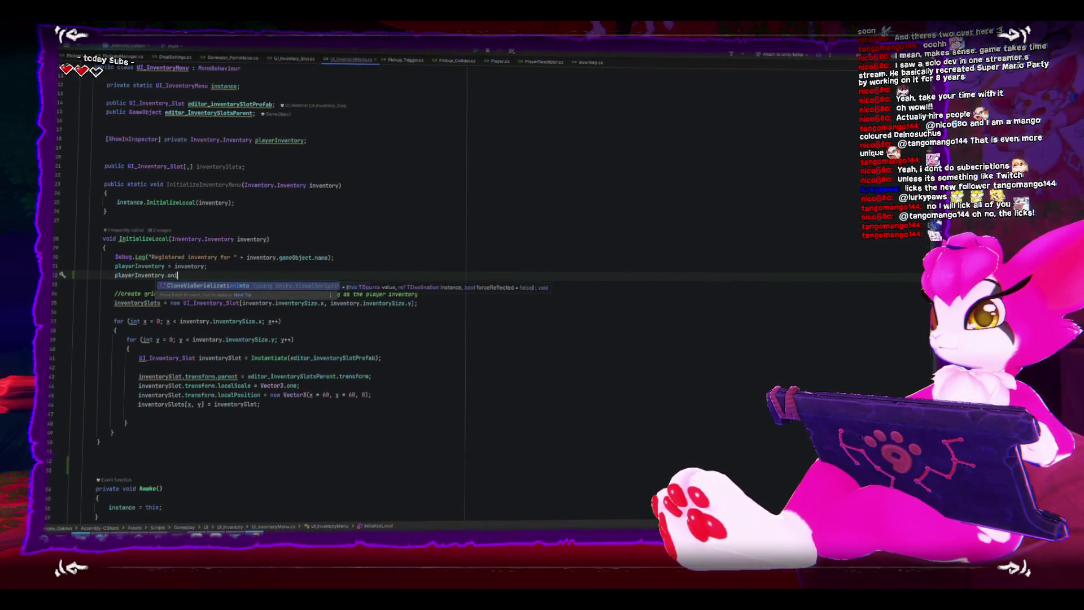
{"action": "key", "text": "BackSpace"}
{"action": "key", "text": "BackSpace"}
{"action": "key", "text": "BackSpace"}
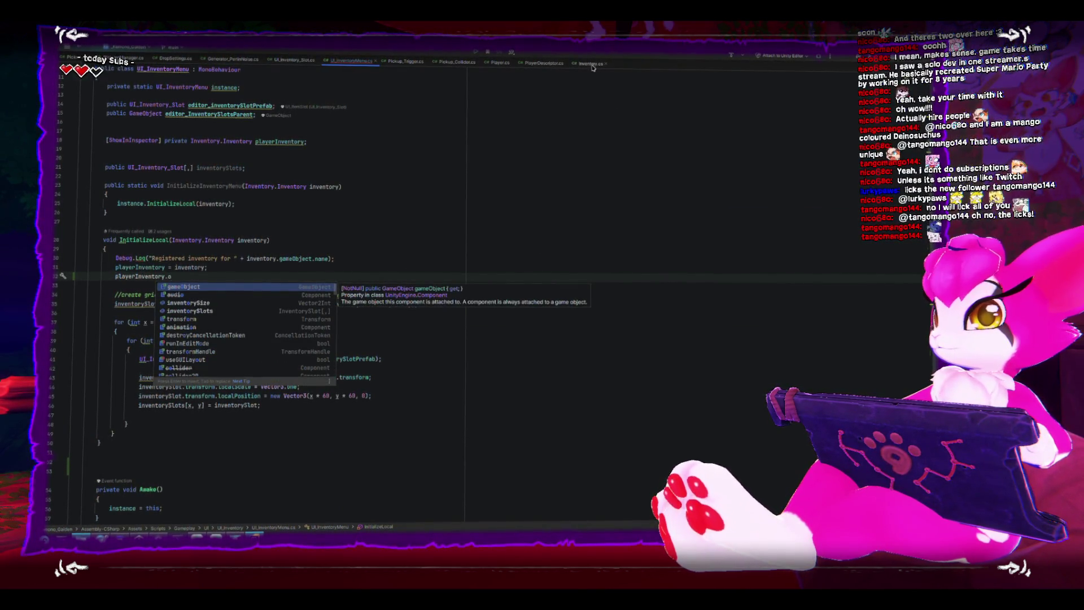
{"action": "key", "text": "ctrl+shift+BackSpace"}
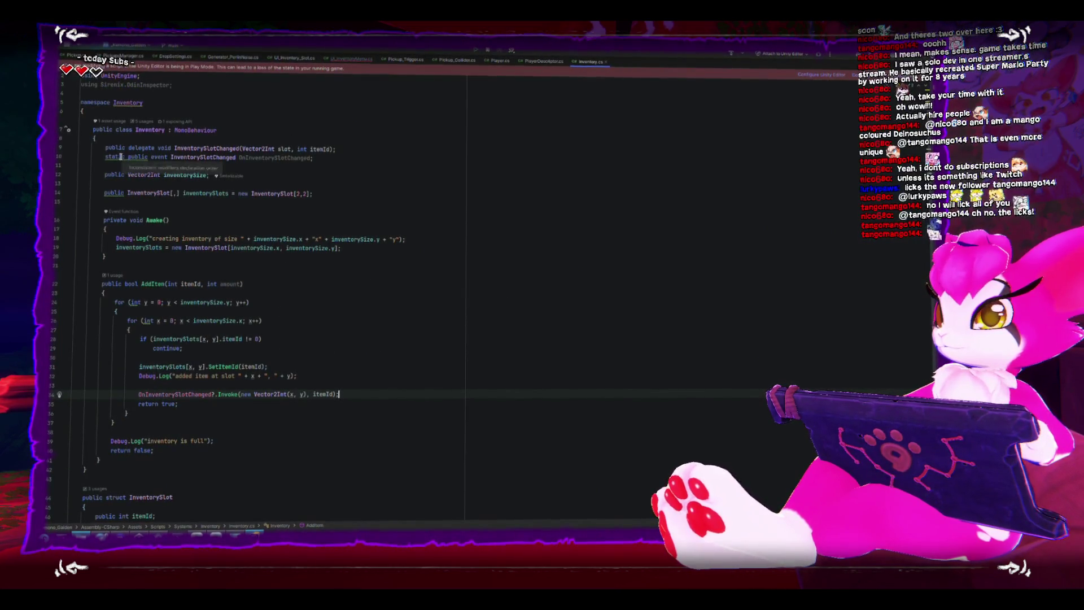
Step: Make line 10 declare OnInventorySlotChanged as public static event, then return to UI_InventoryMenu.cs
{"action": "left_click", "coordinate": [122, 157]}
{"action": "key", "text": "BackSpace"}
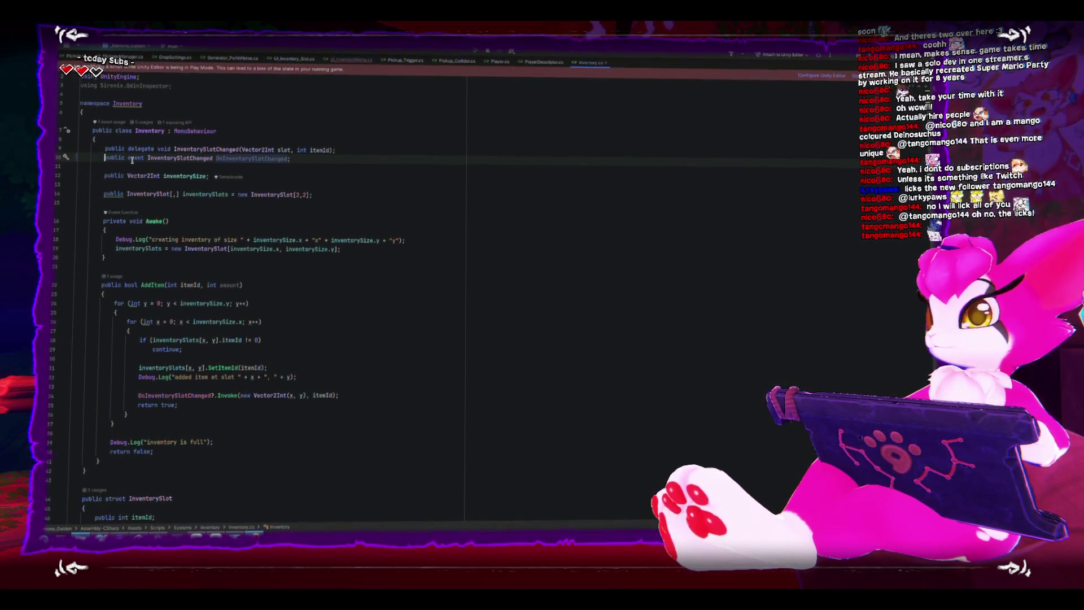
{"action": "left_click", "coordinate": [213, 178]}
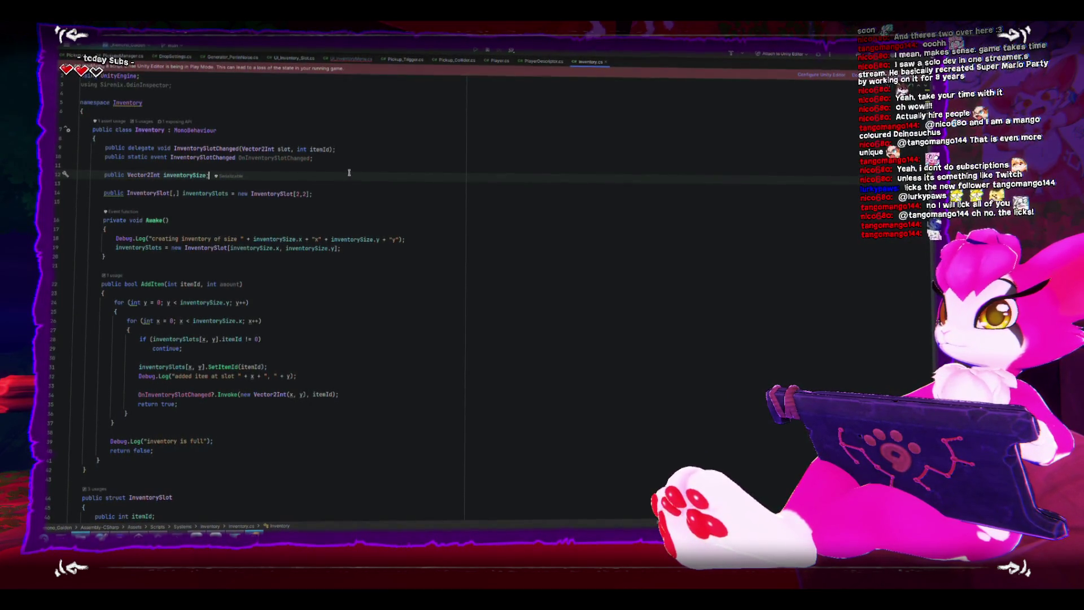
{"action": "left_click", "coordinate": [312, 150]}
{"action": "left_click", "coordinate": [312, 160]}
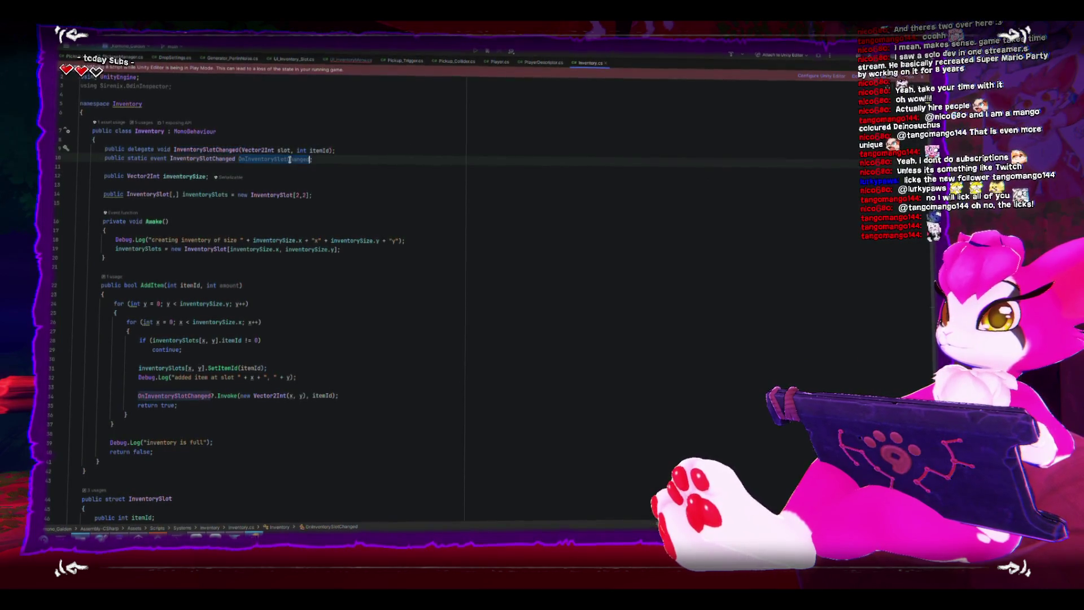
{"action": "left_click", "coordinate": [351, 61]}
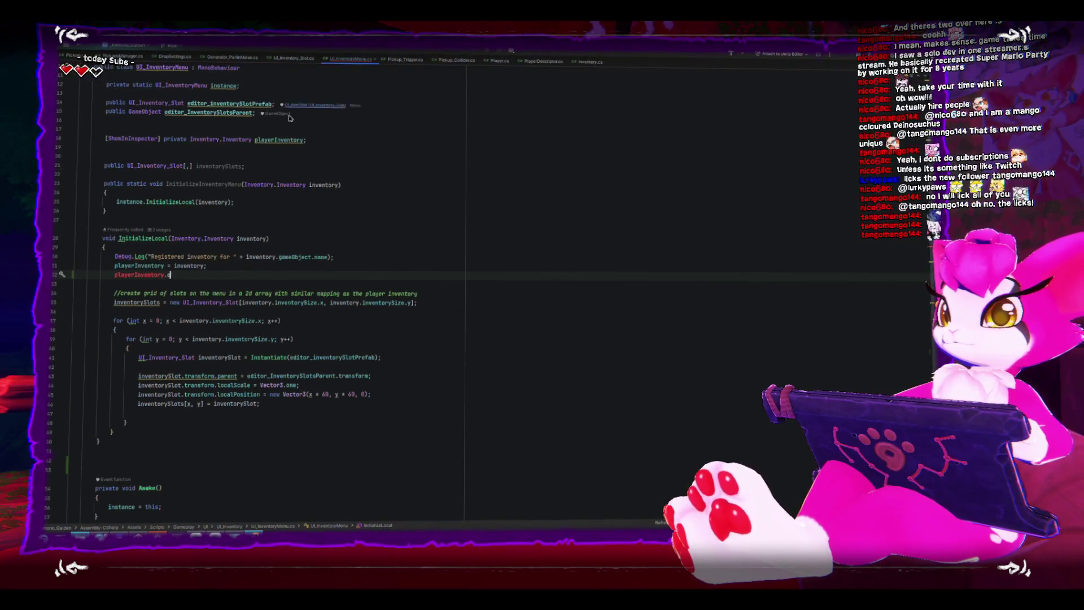
Step: Complete line 32 as playerInventory.OnInventorySlotChanged using code completion
{"action": "left_click_drag", "start_coordinate": [172, 275], "coordinate": [112, 275]}
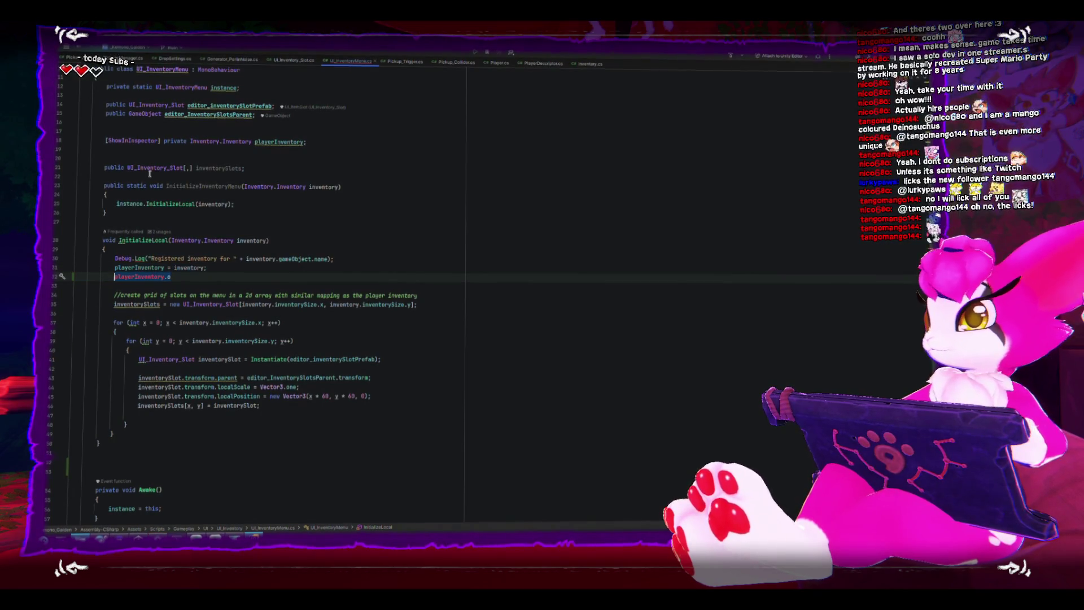
{"action": "type", "text": "playerIn"}
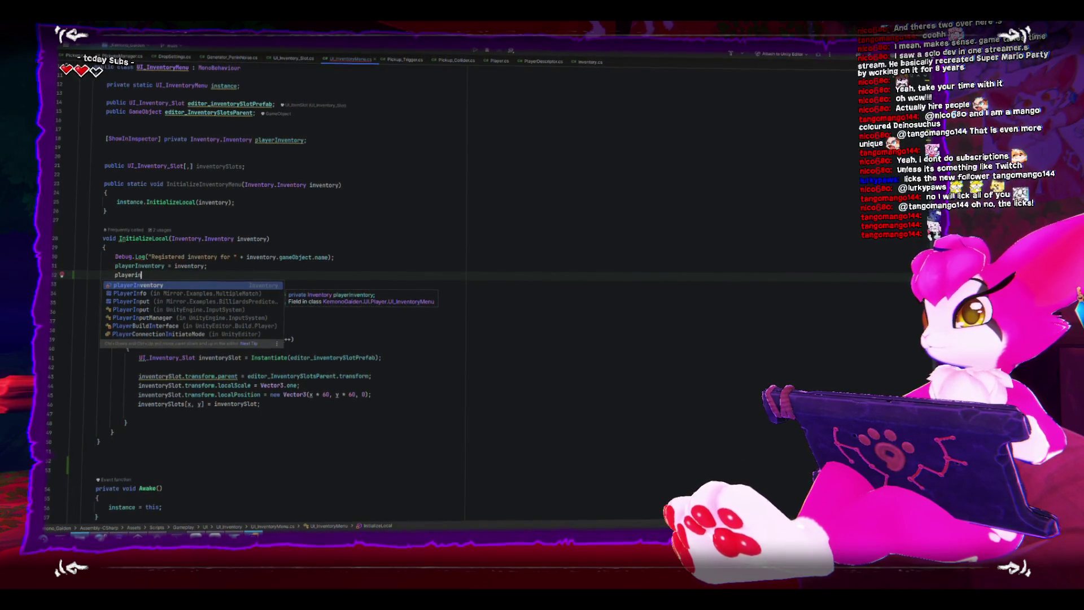
{"action": "key", "text": "Return"}
{"action": "type", "text": ".on"}
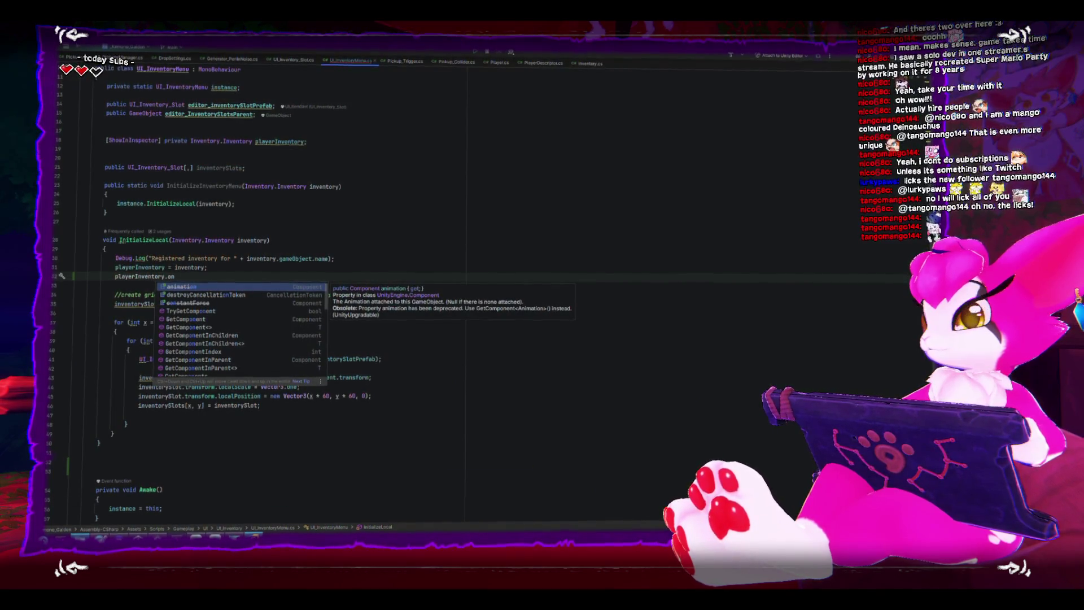
{"action": "type", "text": "I"}
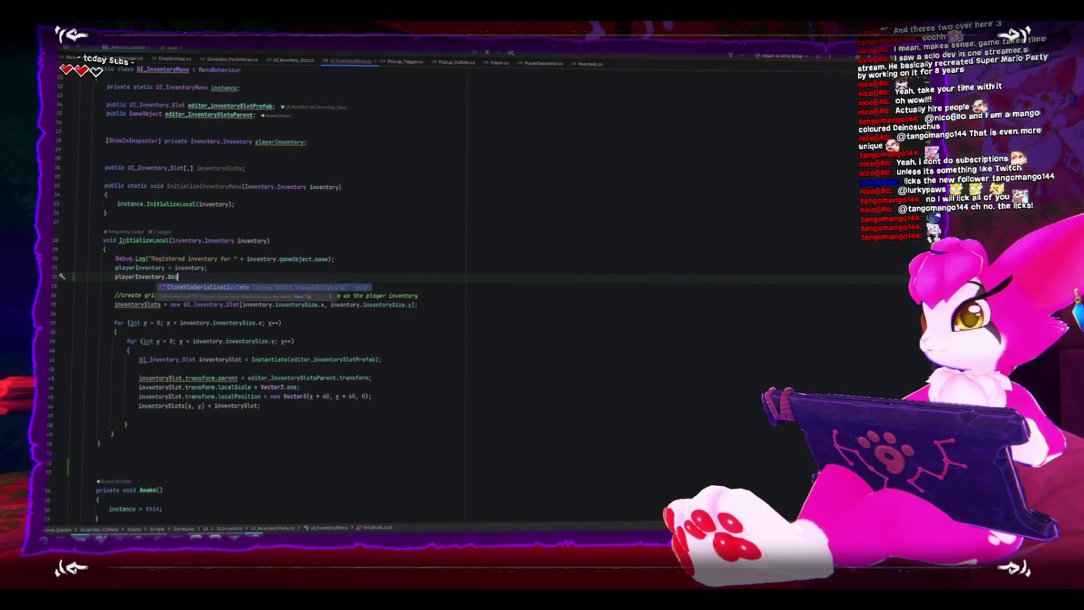
{"action": "key", "text": "Escape"}
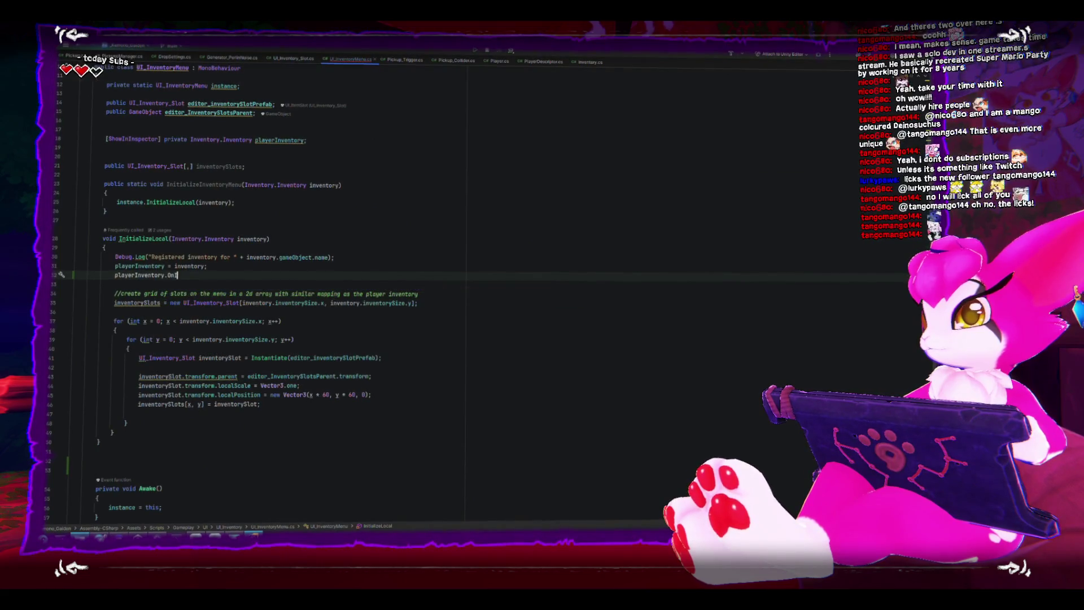
{"action": "type", "text": "Slot("}
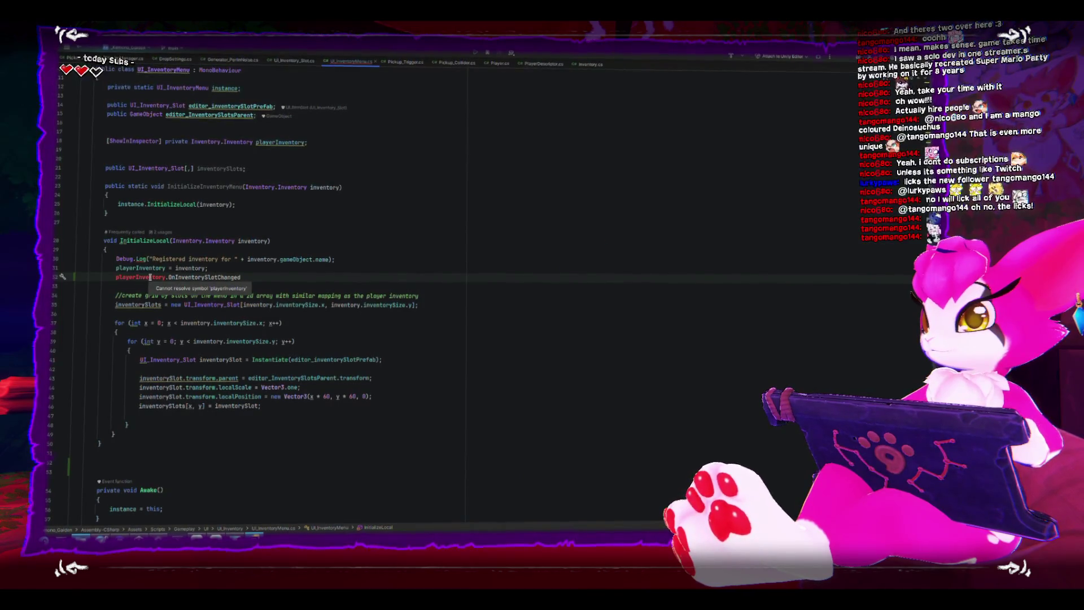
Step: Try inventory instead of playerInventory, undo it, and add a blank line above
{"action": "double_click", "coordinate": [141, 277]}
{"action": "type", "text": "inventory"}
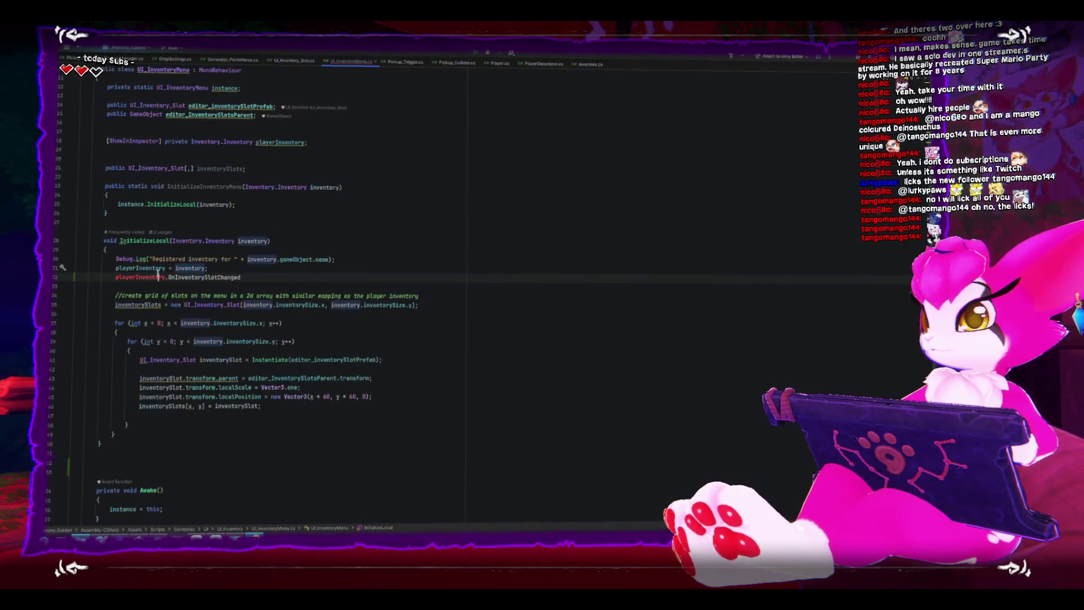
{"action": "left_click", "coordinate": [303, 278]}
{"action": "key", "text": "ctrl+z"}
{"action": "left_click", "coordinate": [249, 270]}
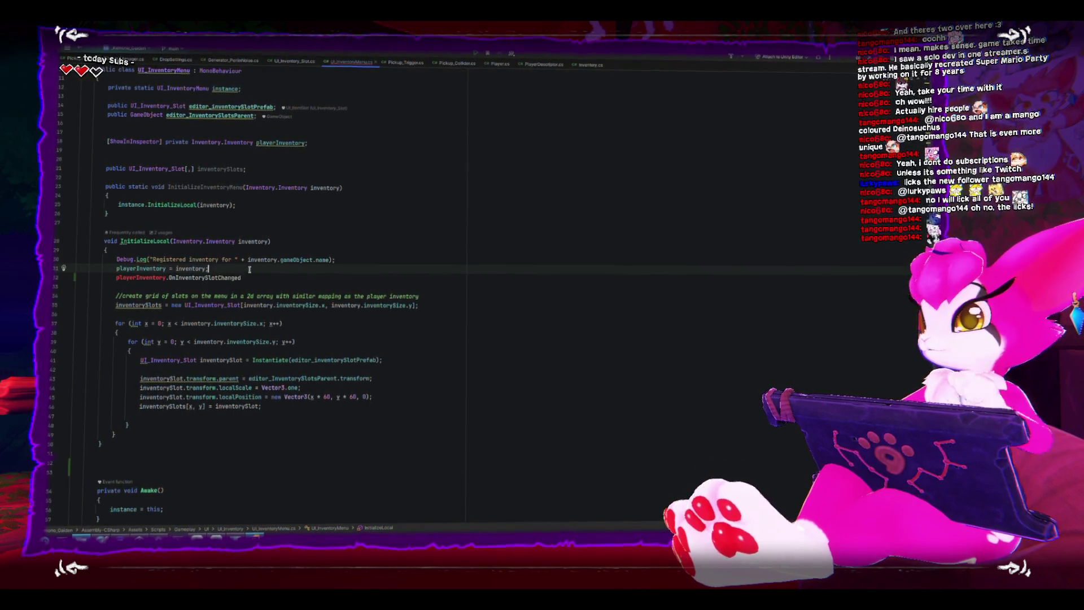
{"action": "key", "text": "Return"}
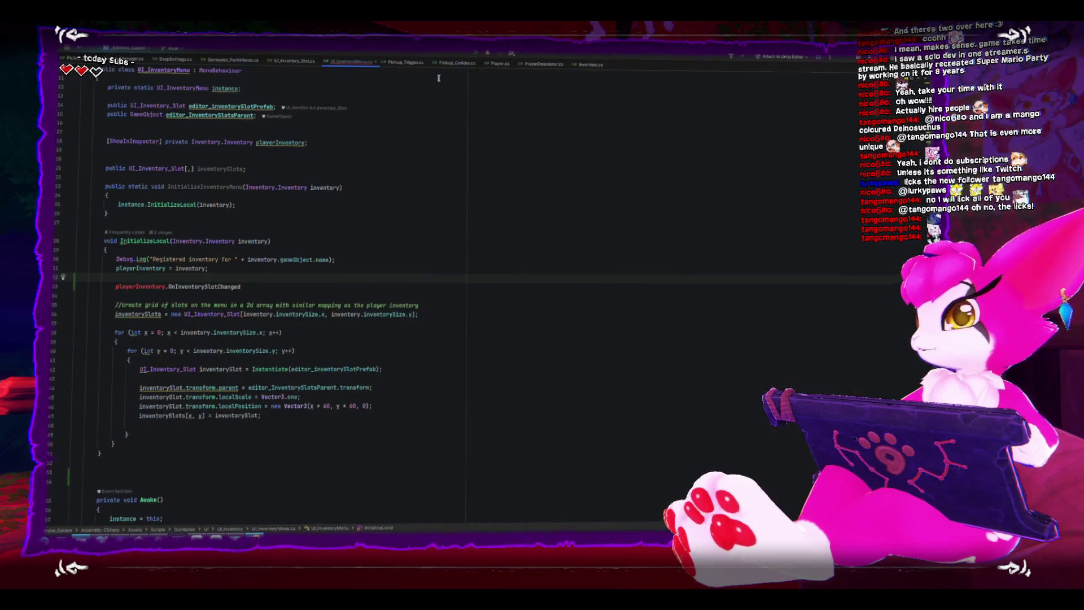
{"action": "left_click", "coordinate": [583, 65]}
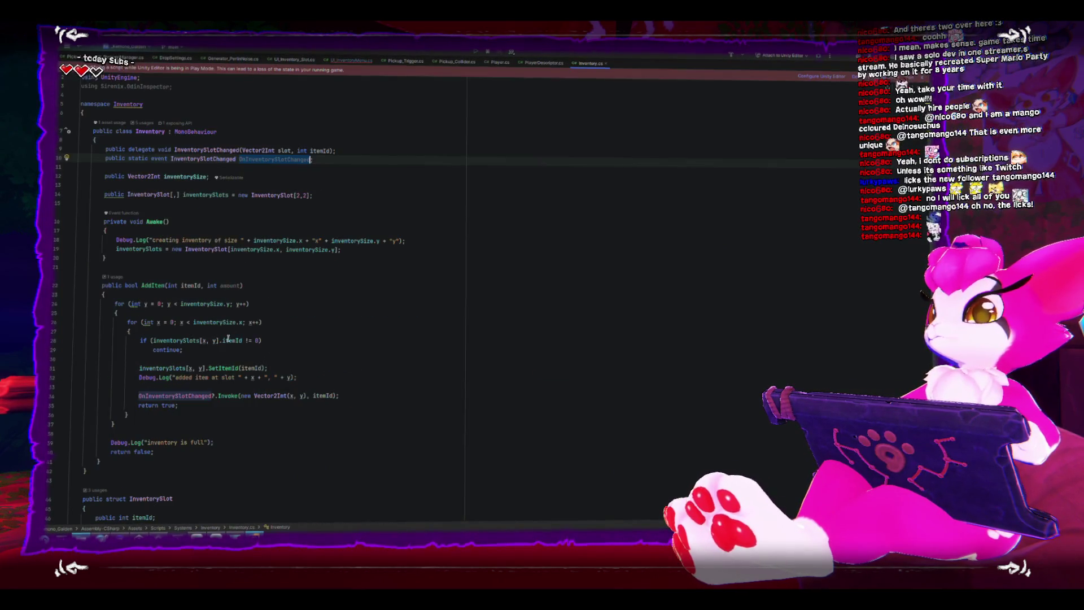
{"action": "scroll", "coordinate": [229, 337], "scroll_direction": "up", "scroll_amount": 1}
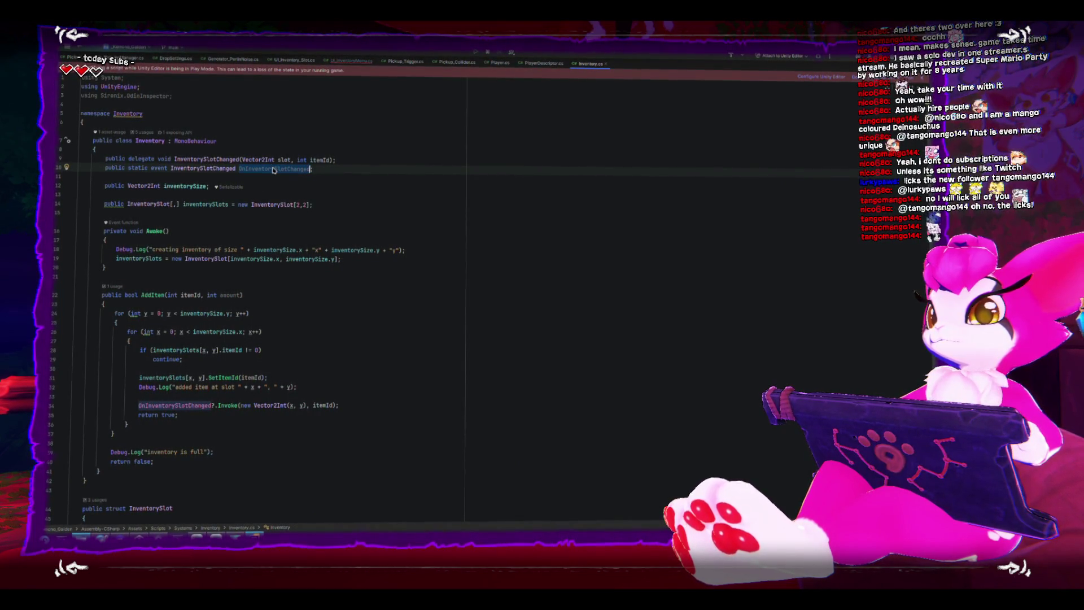
{"action": "left_click", "coordinate": [137, 170]}
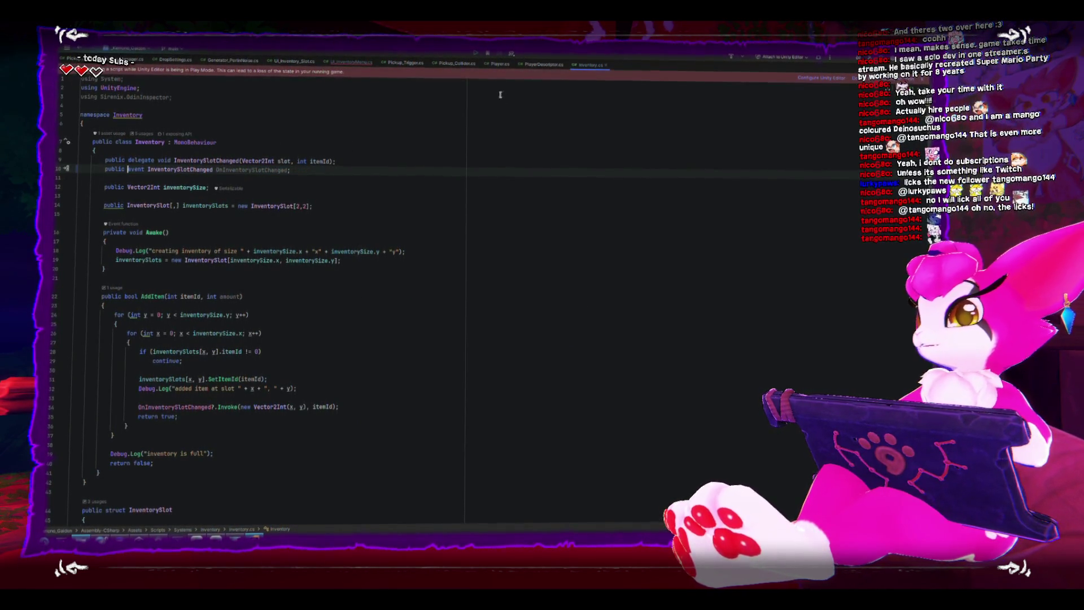
{"action": "left_click", "coordinate": [354, 63]}
Step: Write the subscription playerInventory.OnInventorySlotChanged += in InitializeLocal
{"action": "double_click", "coordinate": [194, 285]}
{"action": "type", "text": "On"}
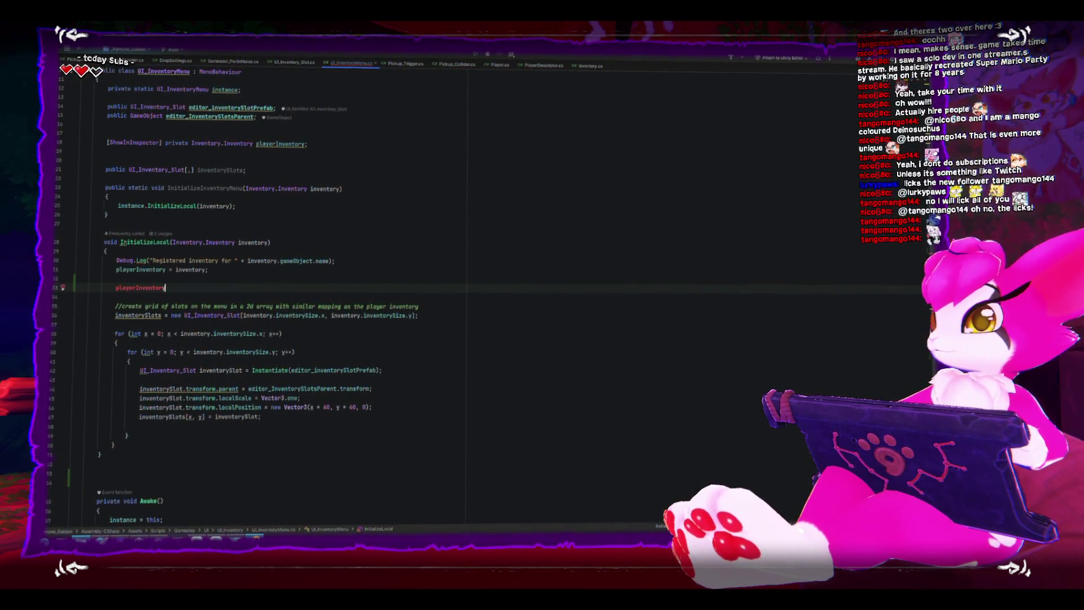
{"action": "key", "text": "Return"}
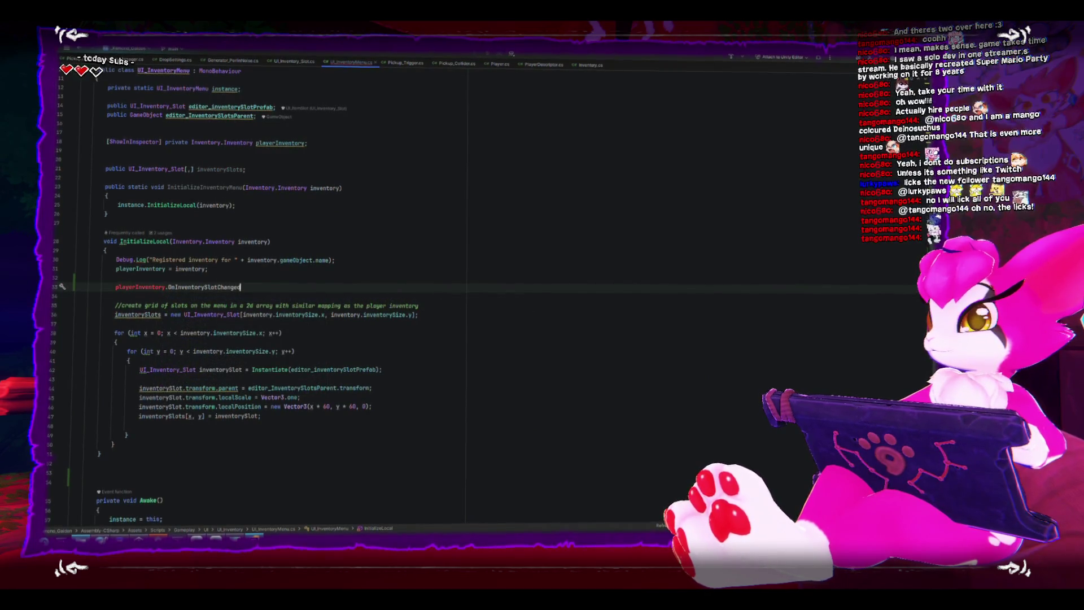
{"action": "type", "text": " +="}
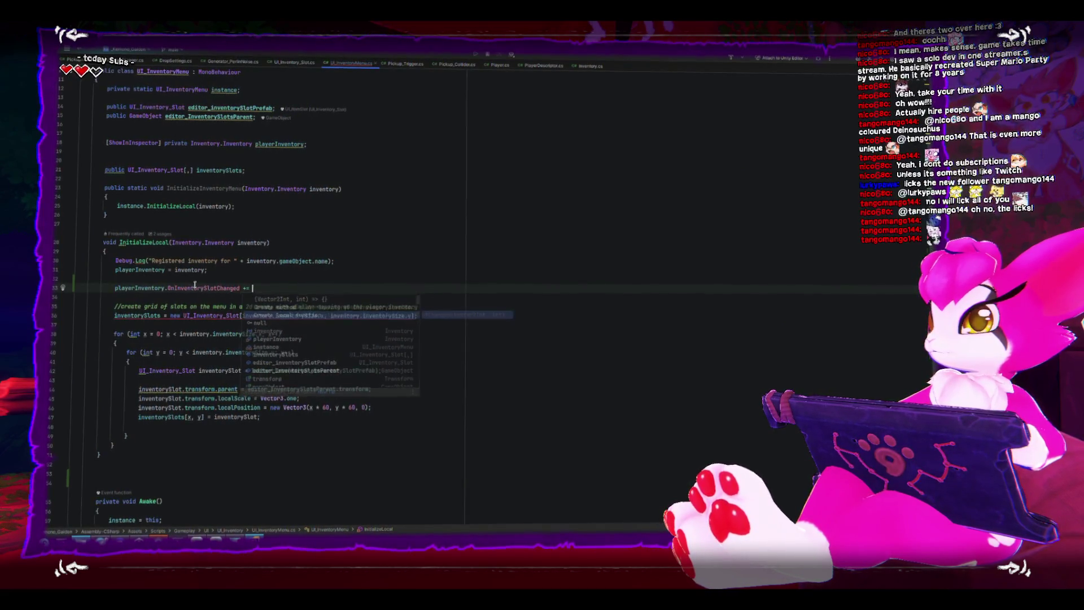
{"action": "key", "text": "Escape"}
{"action": "key", "text": "Return"}
{"action": "left_click", "coordinate": [255, 287]}
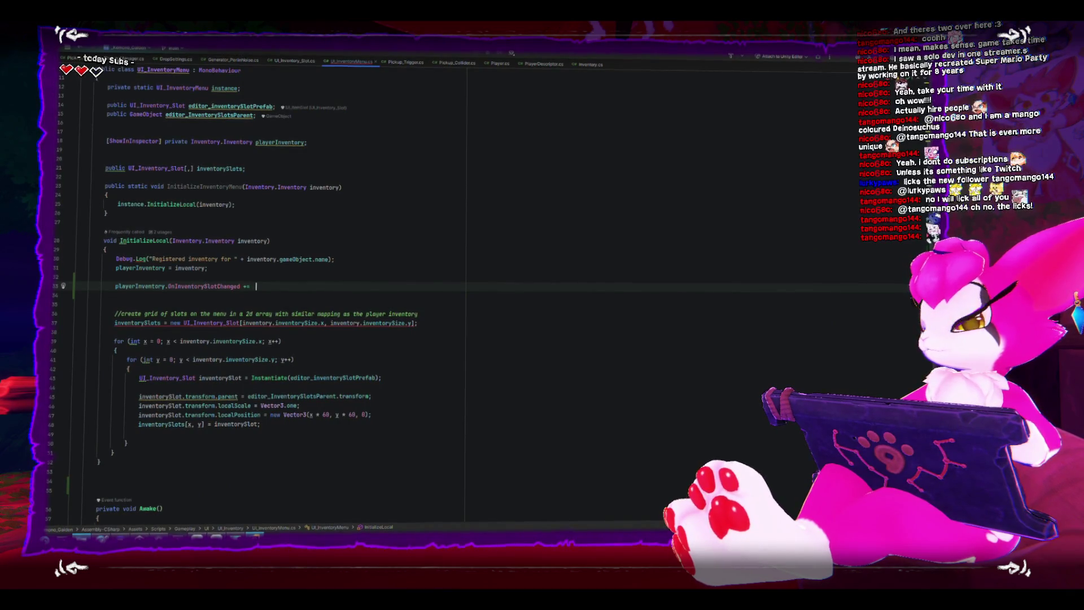
Step: Generate PlayerInventoryOnOnInventorySlotChanged as a class method stub, discarding a local-function version
{"action": "key", "text": "ctrl+space"}
{"action": "key", "text": "Down"}
{"action": "key", "text": "Down"}
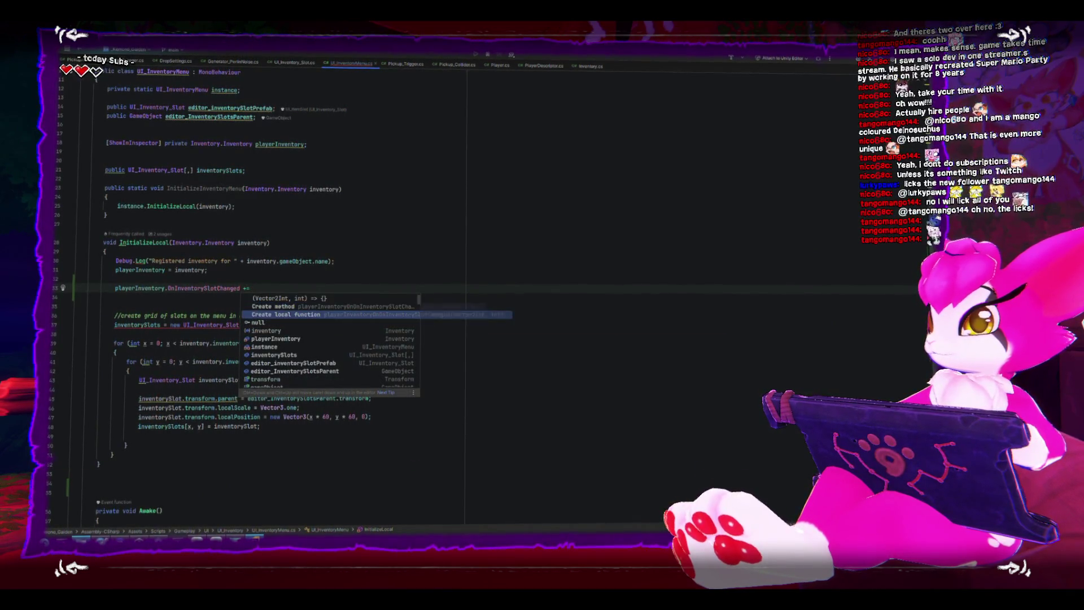
{"action": "key", "text": "Return"}
{"action": "key", "text": "ctrl+w"}
{"action": "key", "text": "ctrl+w"}
{"action": "key", "text": "ctrl+w"}
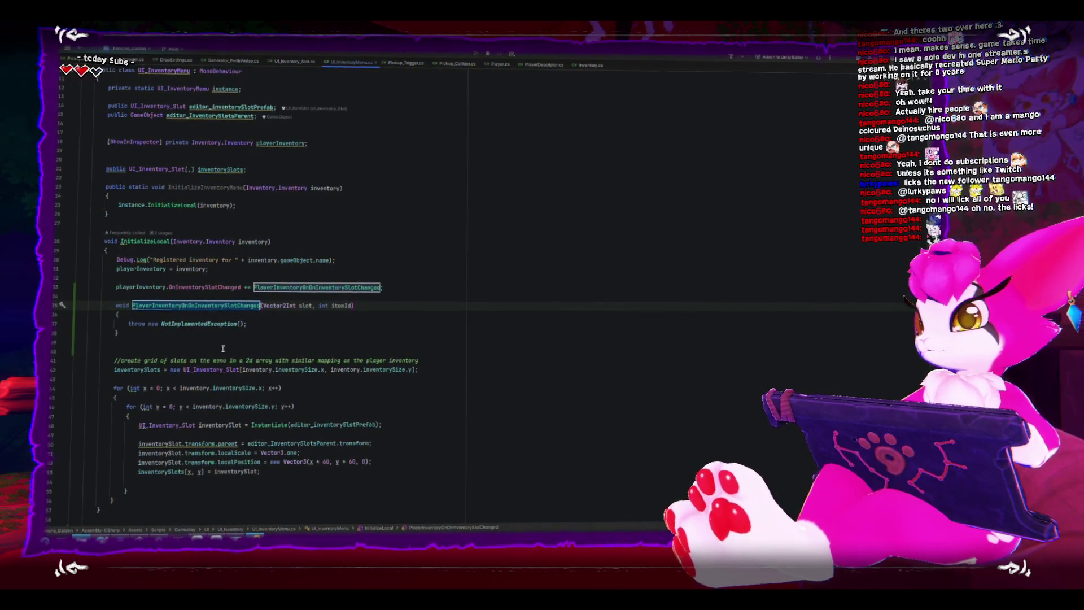
{"action": "key", "text": "Delete"}
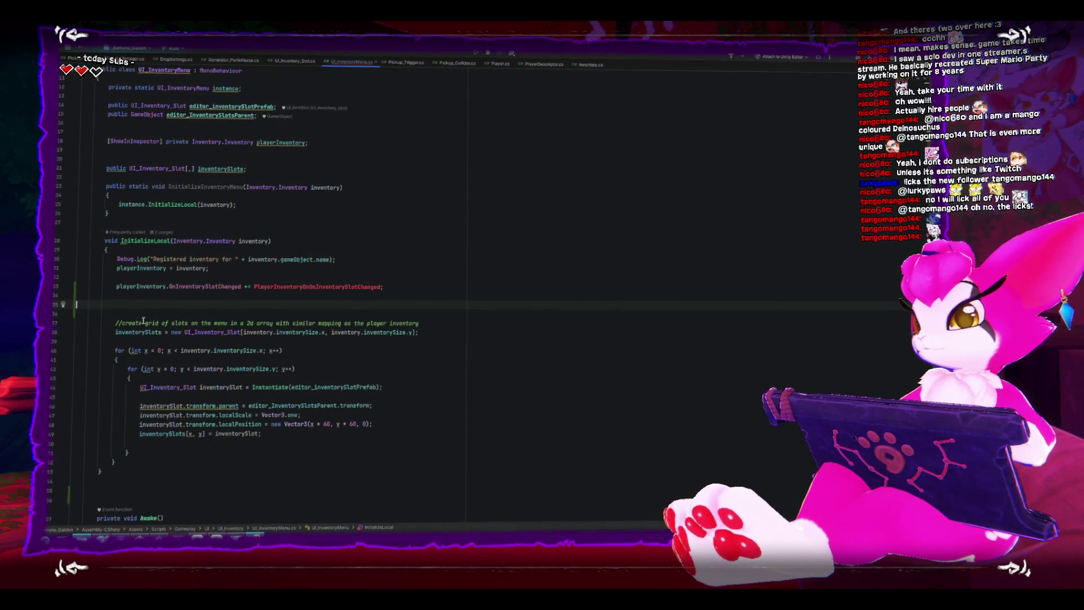
{"action": "key", "text": "BackSpace"}
{"action": "key", "text": "BackSpace"}
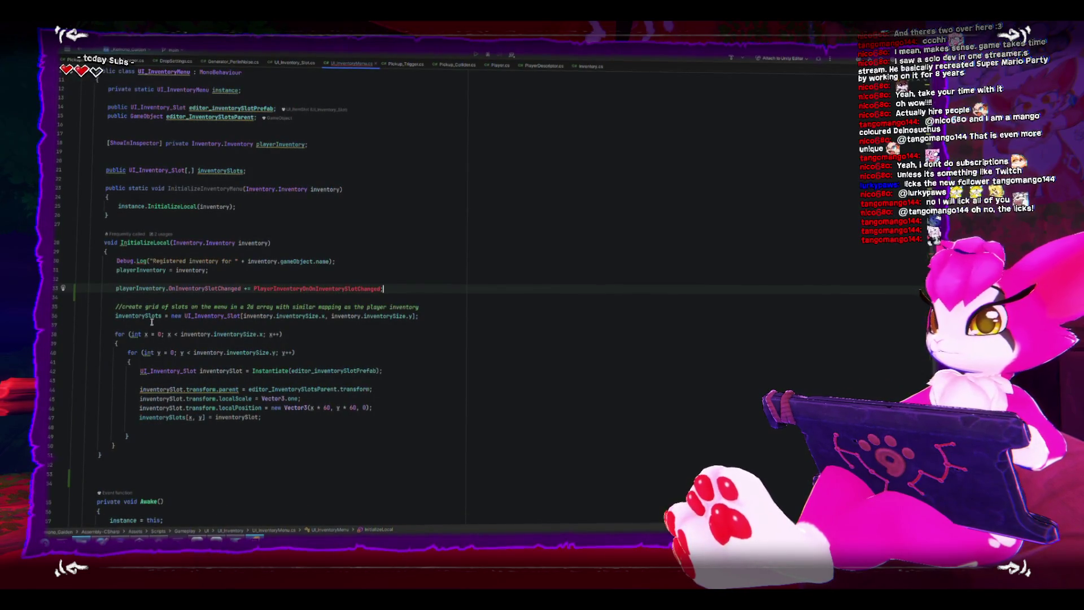
{"action": "key", "text": "alt+Return"}
{"action": "key", "text": "Return"}
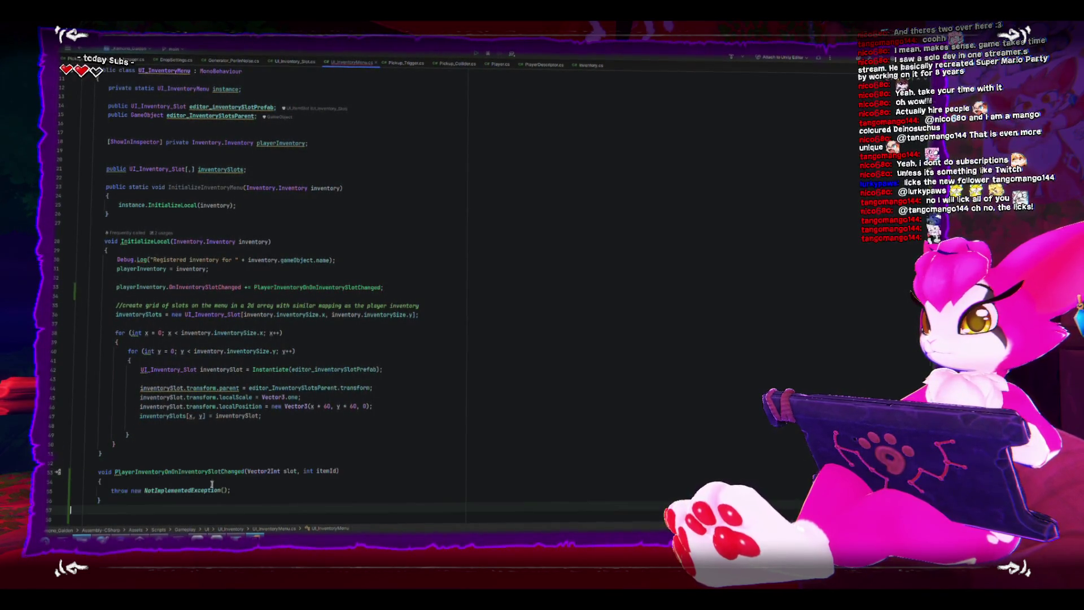
Step: Rename PlayerInventoryOnOnInventorySlotChanged to OnInventorySlotChanged in both the method and subscription
{"action": "scroll", "coordinate": [223, 485], "scroll_direction": "up", "scroll_amount": 1}
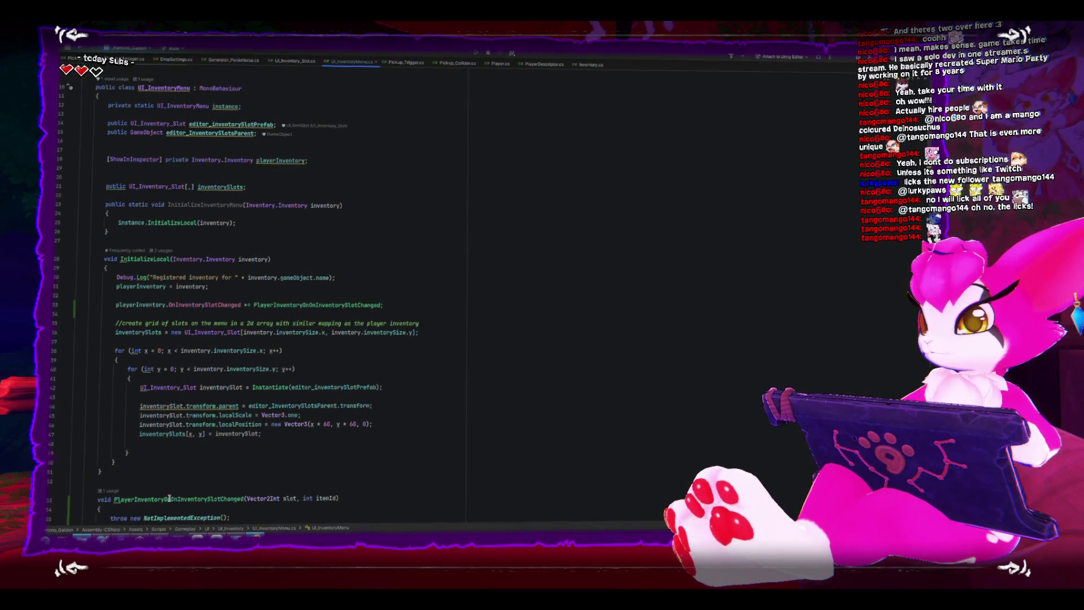
{"action": "left_click", "coordinate": [134, 501]}
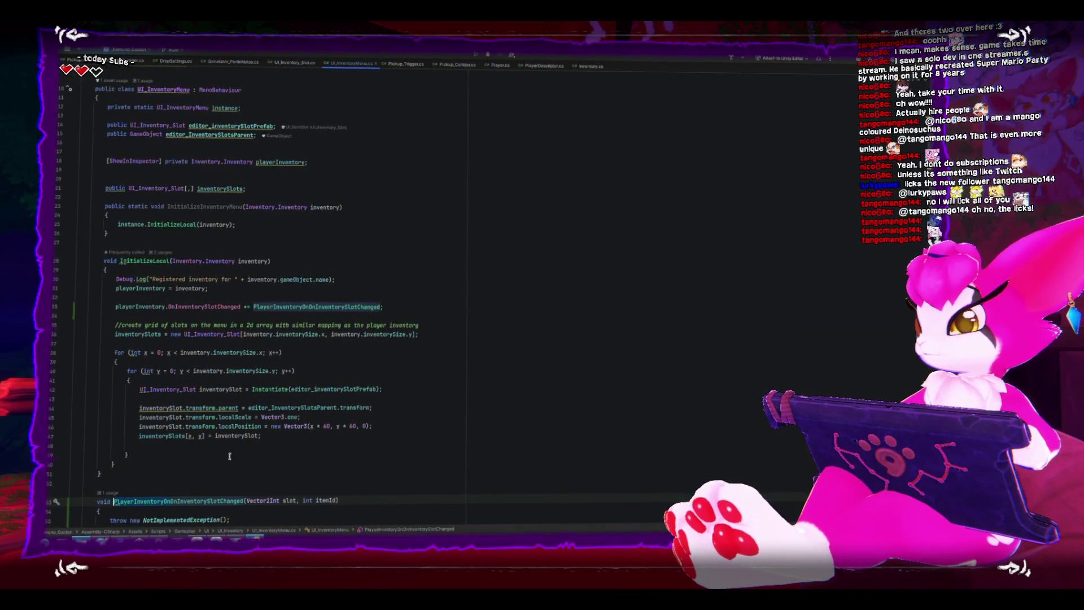
{"action": "key", "text": "ctrl+Delete"}
{"action": "key", "text": "ctrl+Delete"}
{"action": "key", "text": "ctrl+Delete"}
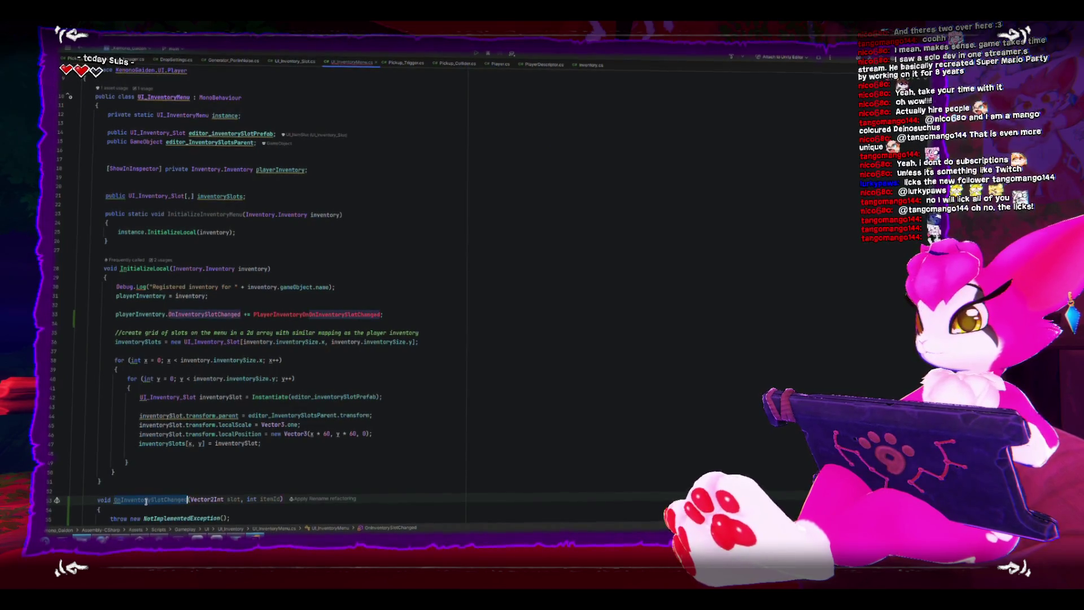
{"action": "left_click", "coordinate": [332, 315]}
{"action": "scroll", "coordinate": [332, 314], "scroll_direction": "down", "scroll_amount": 1}
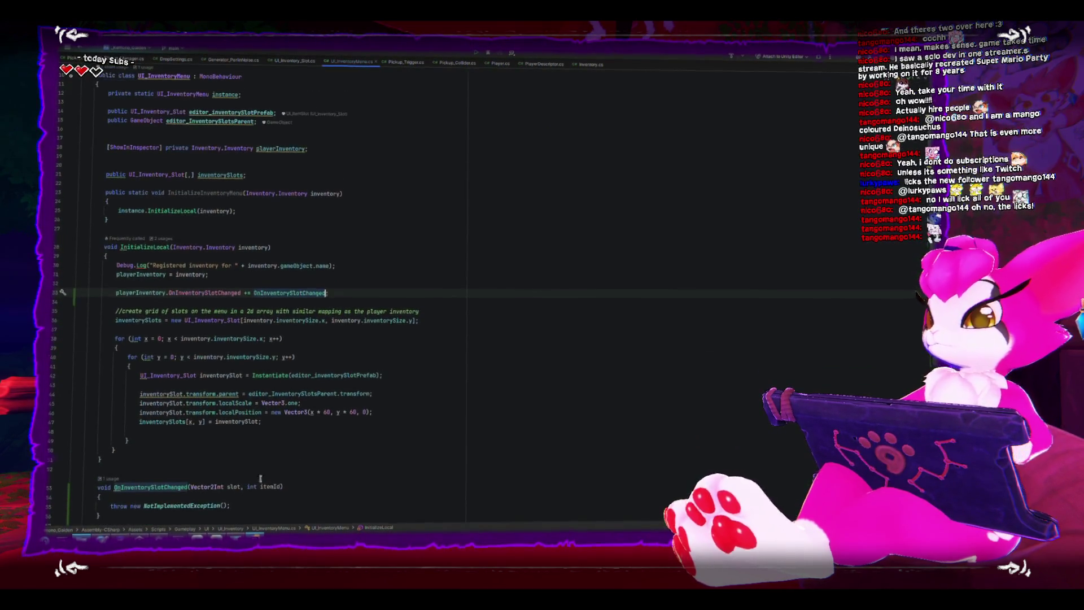
{"action": "type", "text": ";"}
{"action": "scroll", "coordinate": [268, 469], "scroll_direction": "down", "scroll_amount": 3}
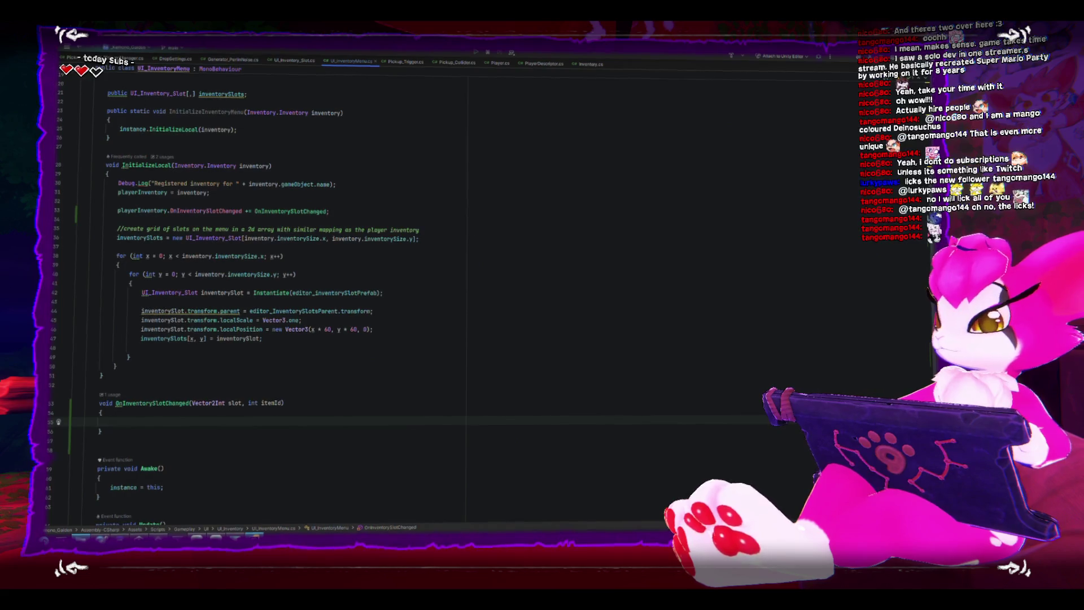
Step: Make the handler call inventorySlots[slot.x…].itemRenderer.gameObject.SetActive(true), then switch to Unity
{"action": "type", "text": "inventory"}
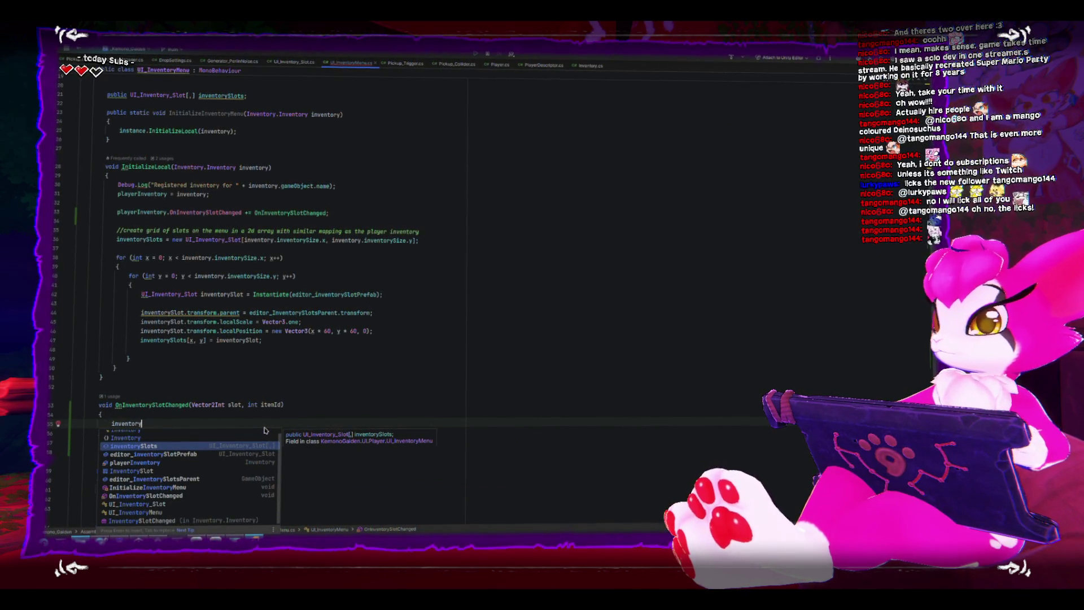
{"action": "key", "text": "Return"}
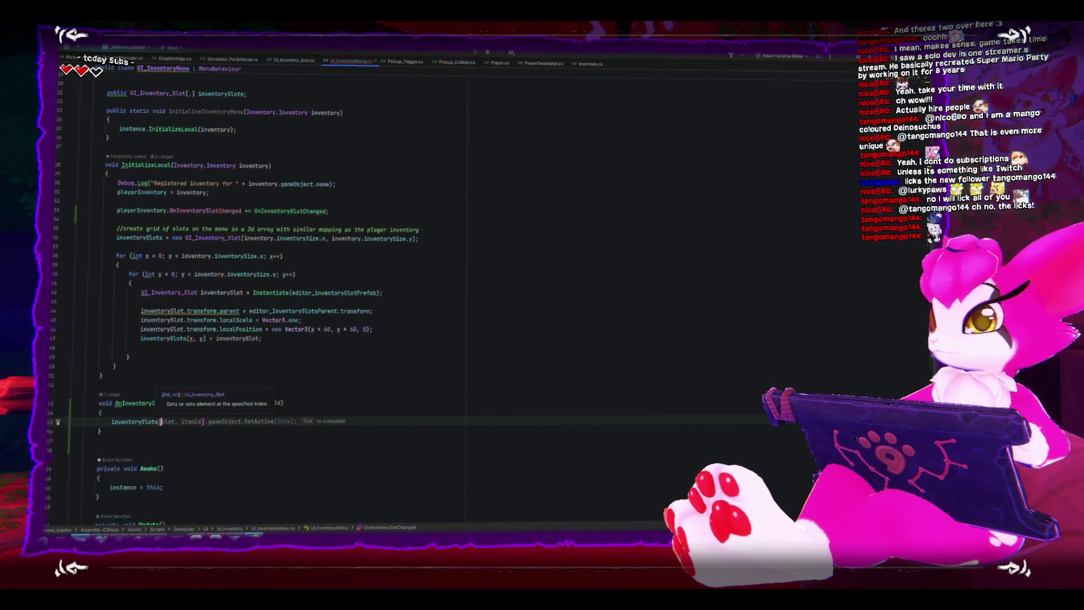
{"action": "type", "text": "slot.x"}
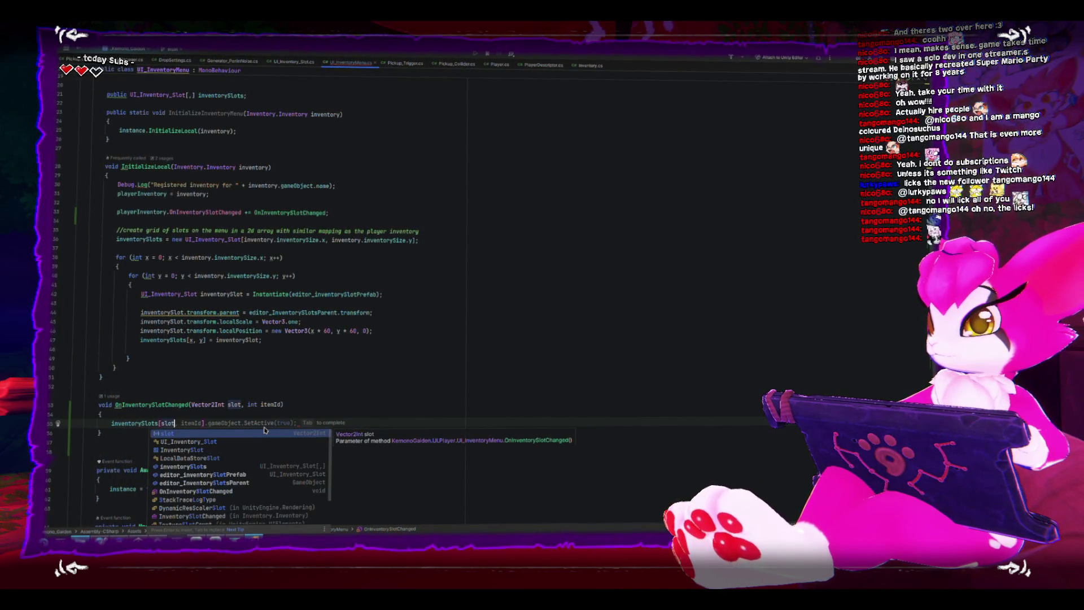
{"action": "key", "text": "Tab"}
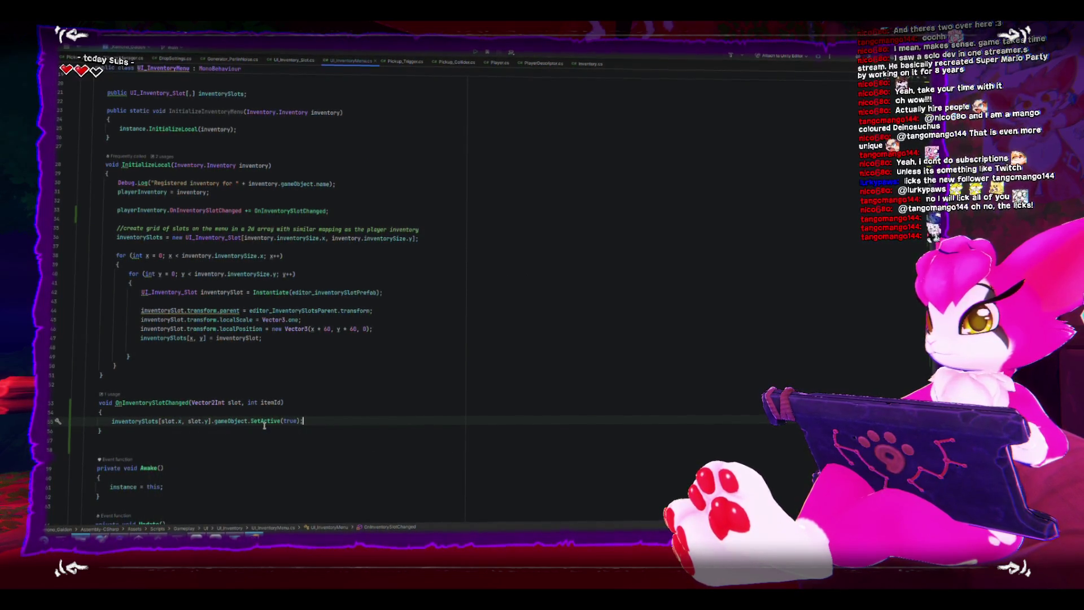
{"action": "type", "text": "]."}
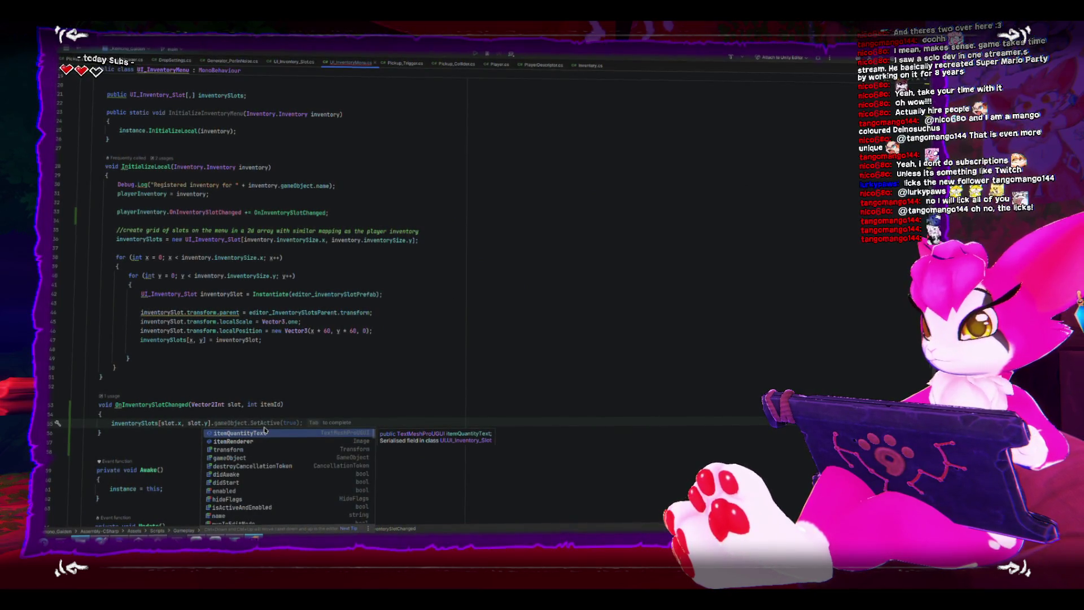
{"action": "type", "text": "itemR"}
{"action": "key", "text": "Tab"}
{"action": "type", "text": "."}
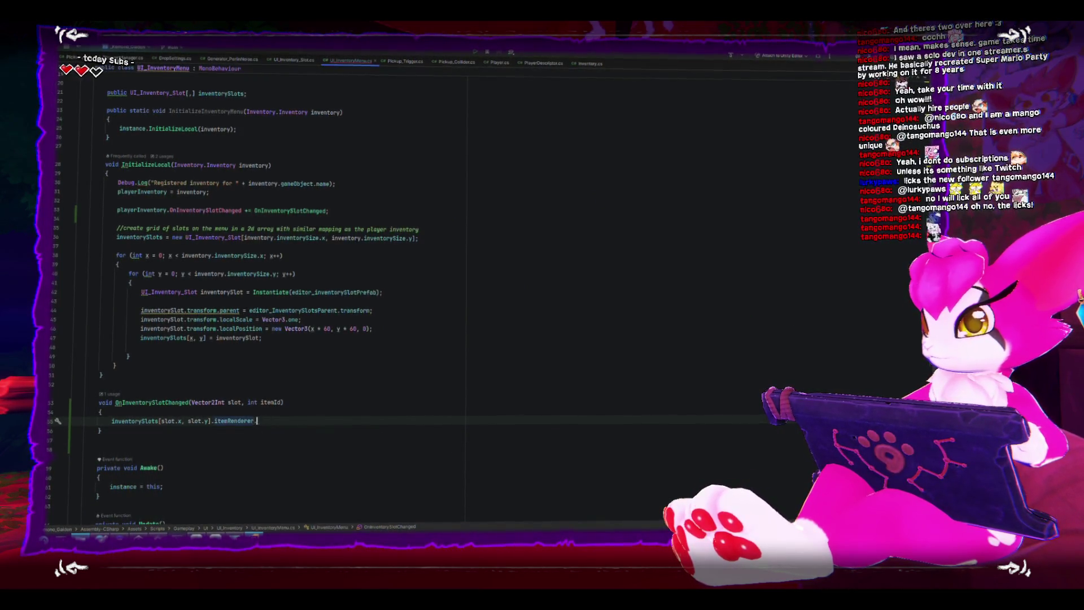
{"action": "type", "text": "gameObject.SetActive(false);"}
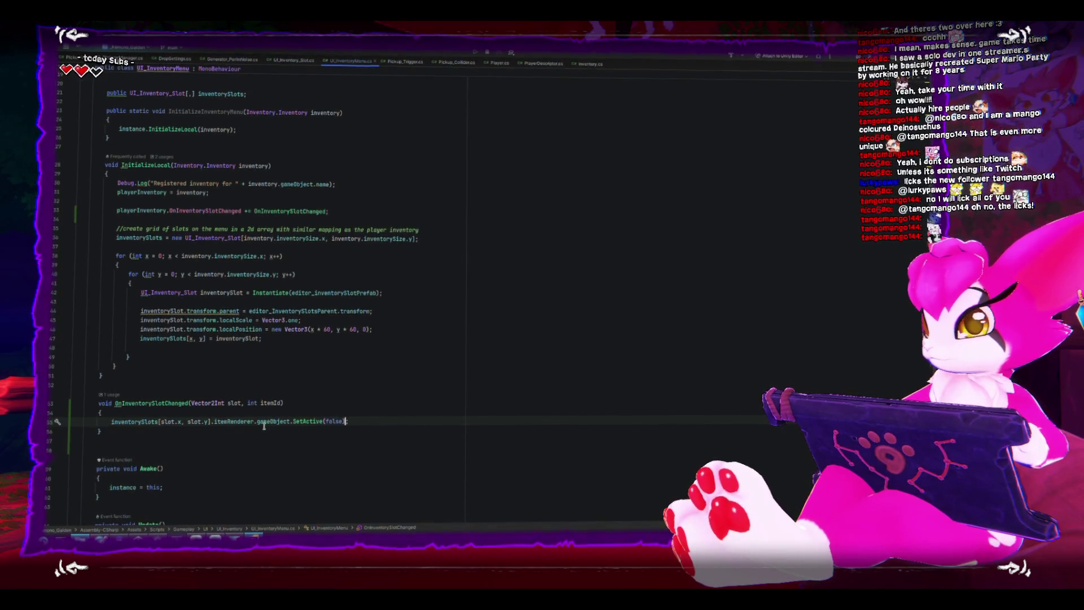
{"action": "key", "text": "BackSpace"}
{"action": "key", "text": "BackSpace"}
{"action": "key", "text": "BackSpace"}
{"action": "type", "text": "true"}
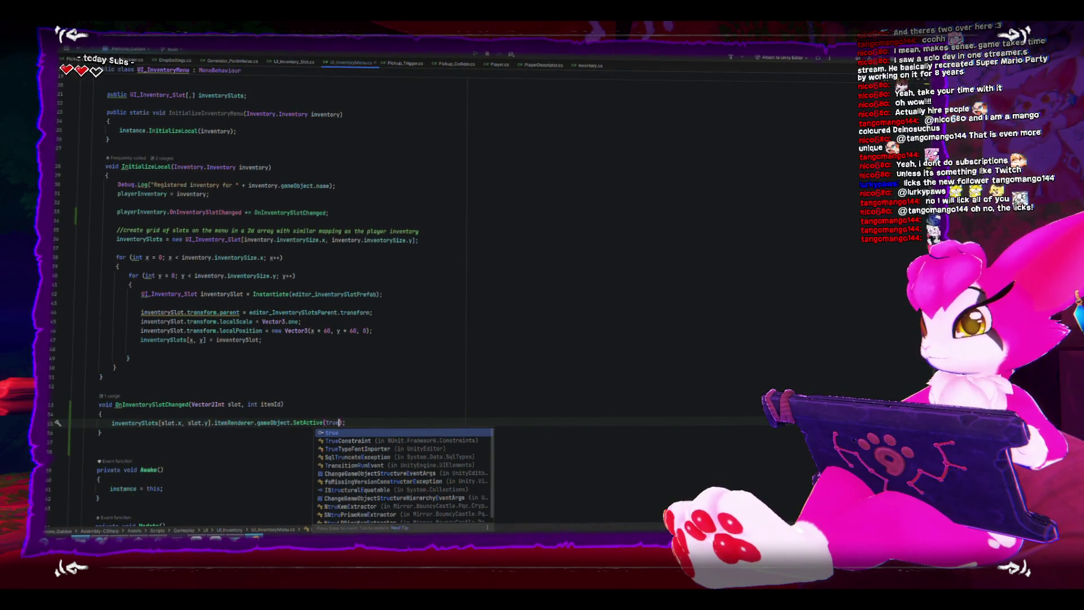
{"action": "key", "text": "Escape"}
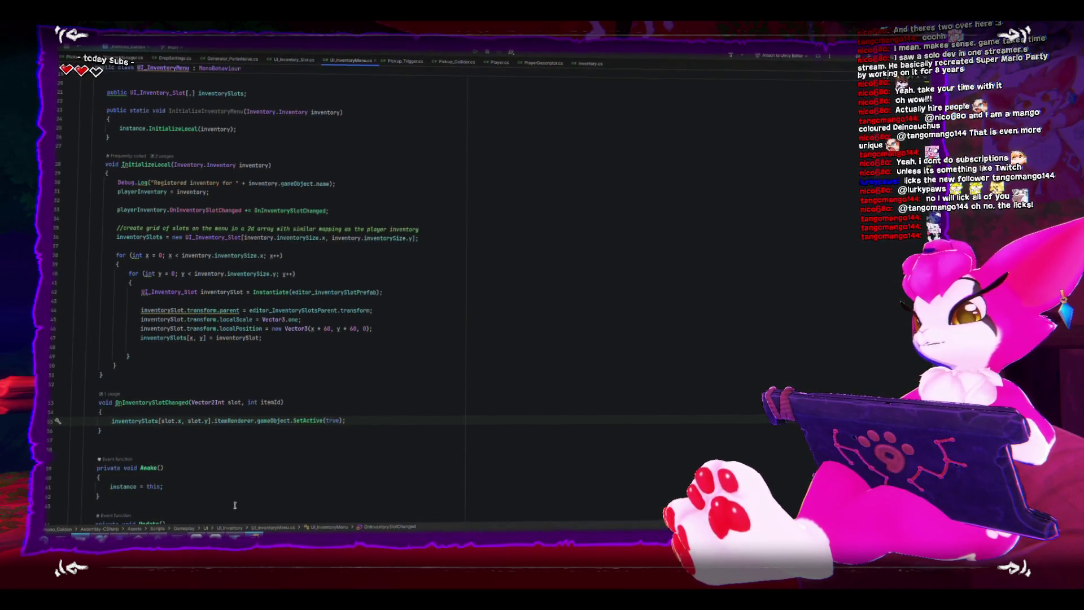
{"action": "key", "text": "alt+Tab"}
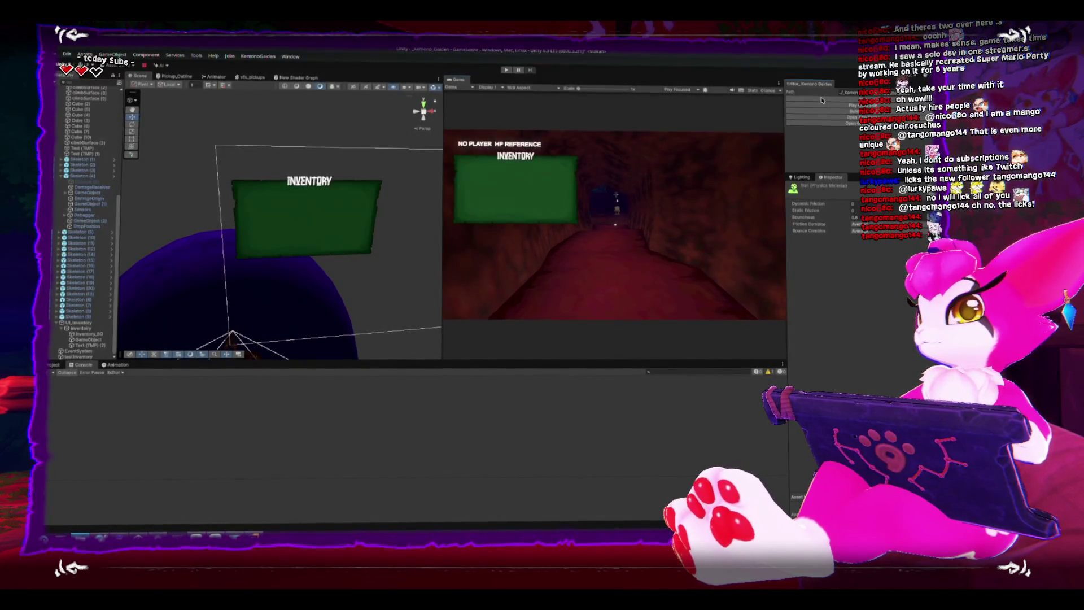
Step: Enter Play mode with Ctrl+P to collect bones into the inventory
{"action": "key", "text": "ctrl+p"}
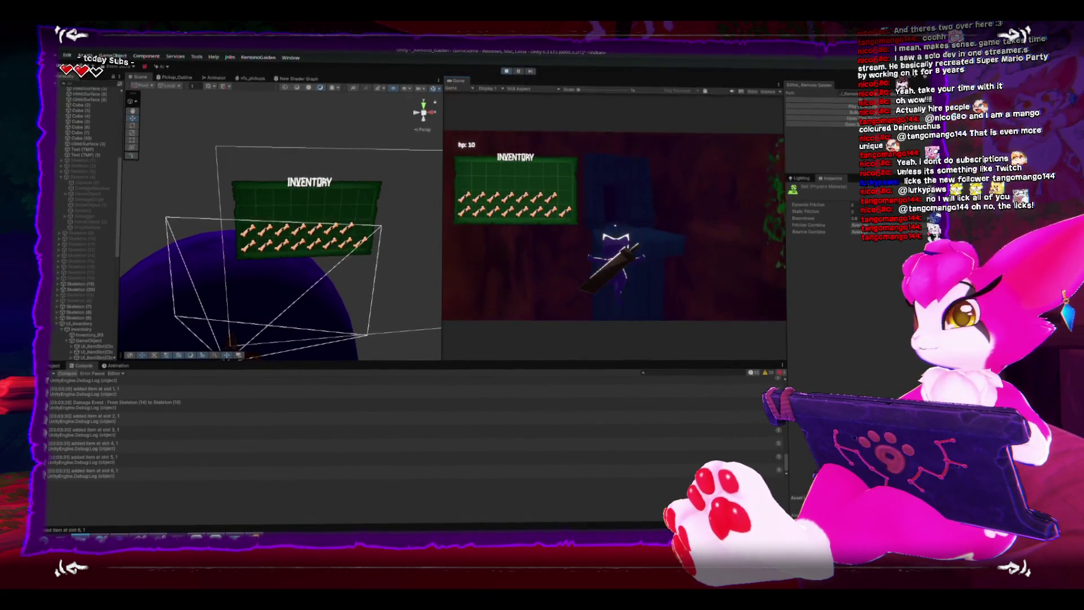
Step: Bring up the game menu with Escape and stop the play session
{"action": "key", "text": "Escape"}
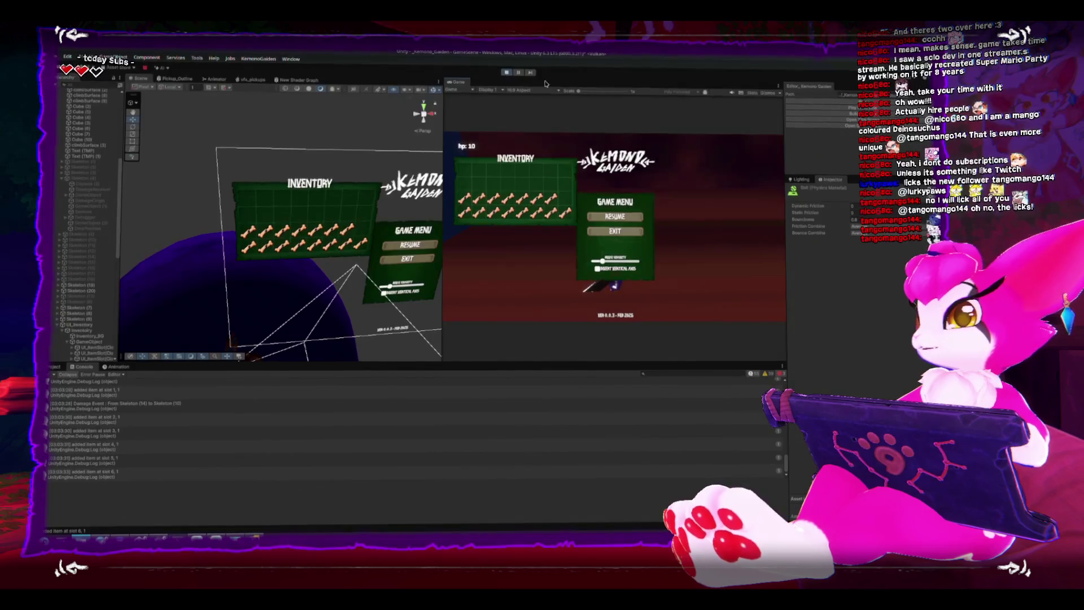
{"action": "left_click", "coordinate": [507, 74]}
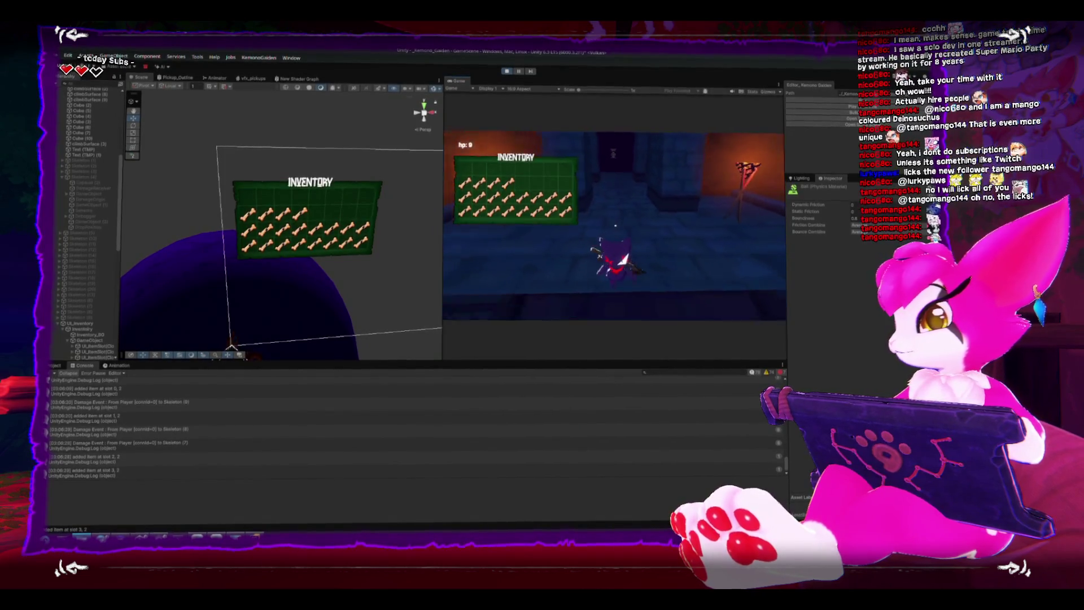
Step: Pause the game with Escape to open the Game Menu after filling the grid
{"action": "key", "text": "Escape"}
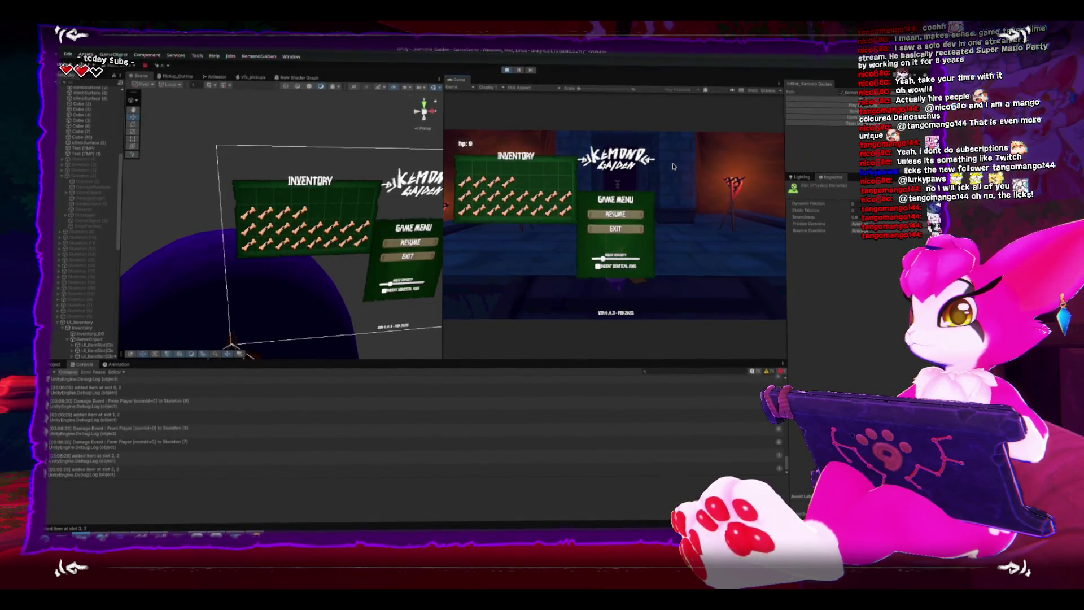
{"action": "key", "text": "Escape"}
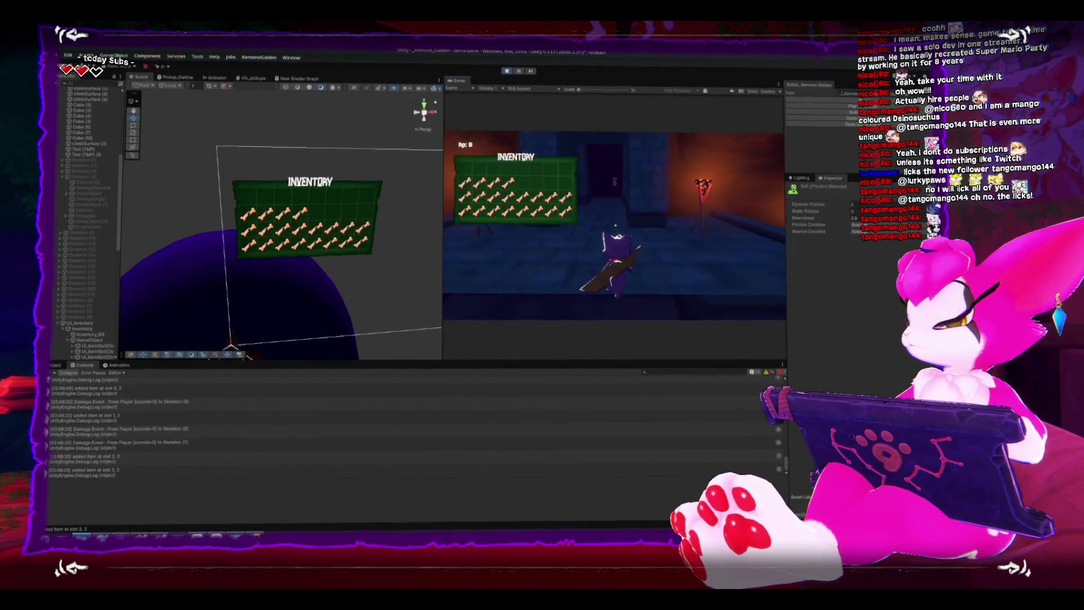
{"action": "key", "text": "s"}
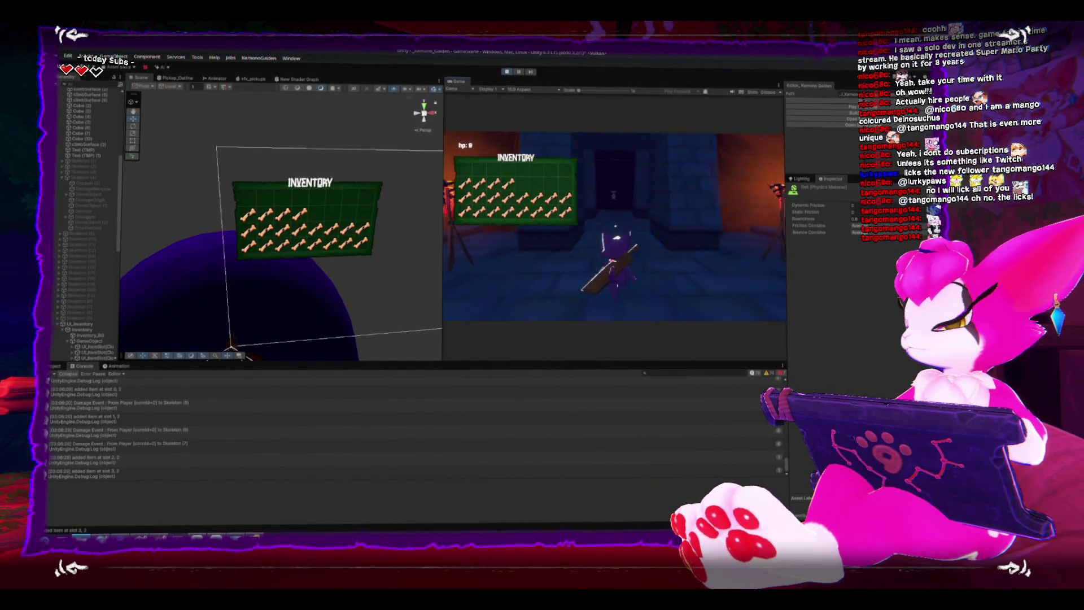
{"action": "key", "text": "s"}
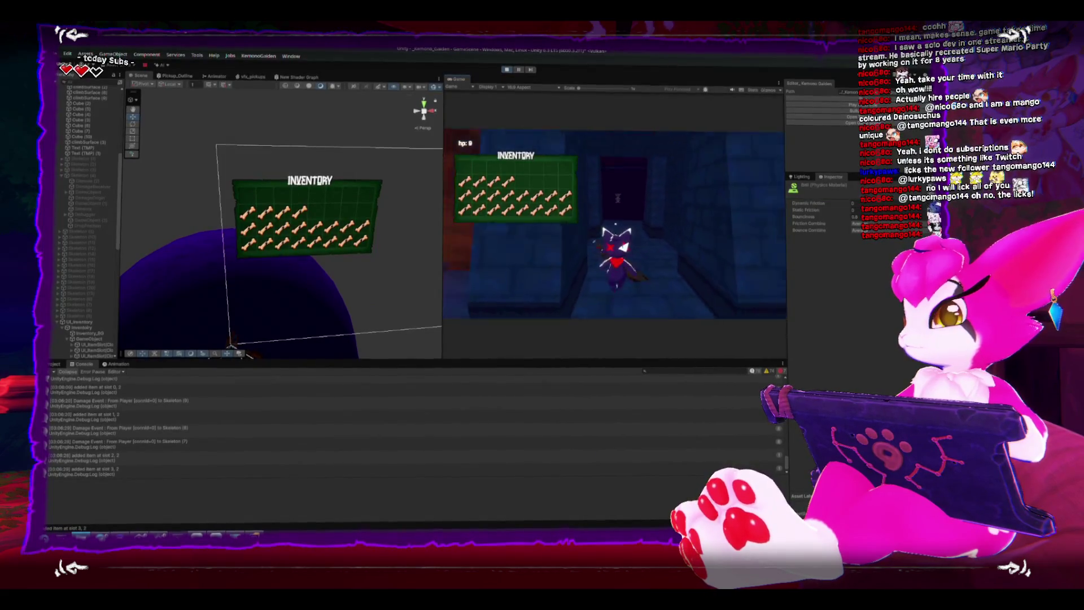
{"action": "key", "text": "s"}
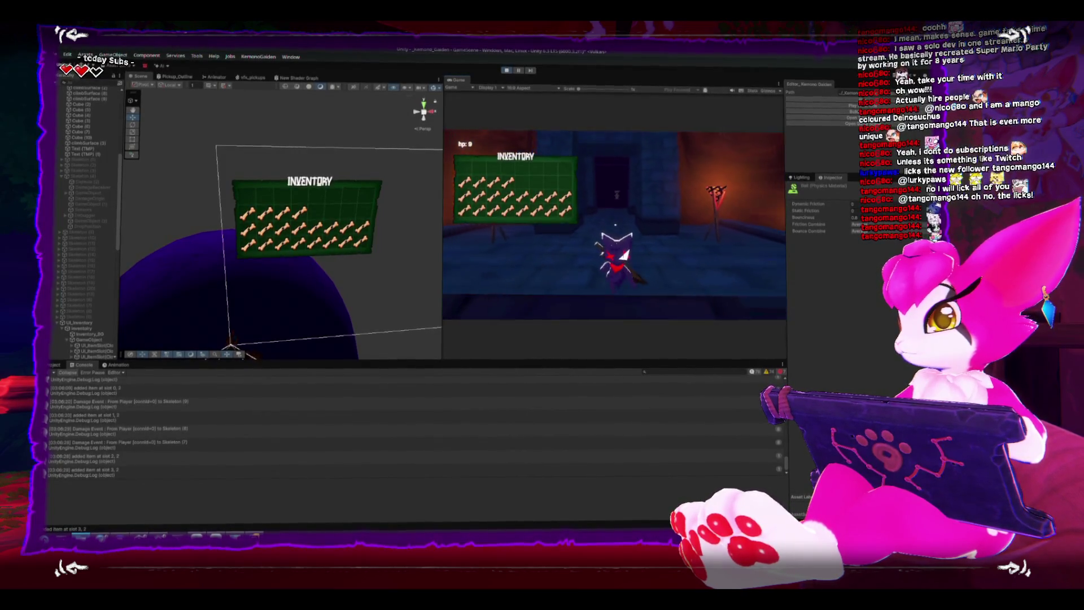
{"action": "key", "text": "Escape"}
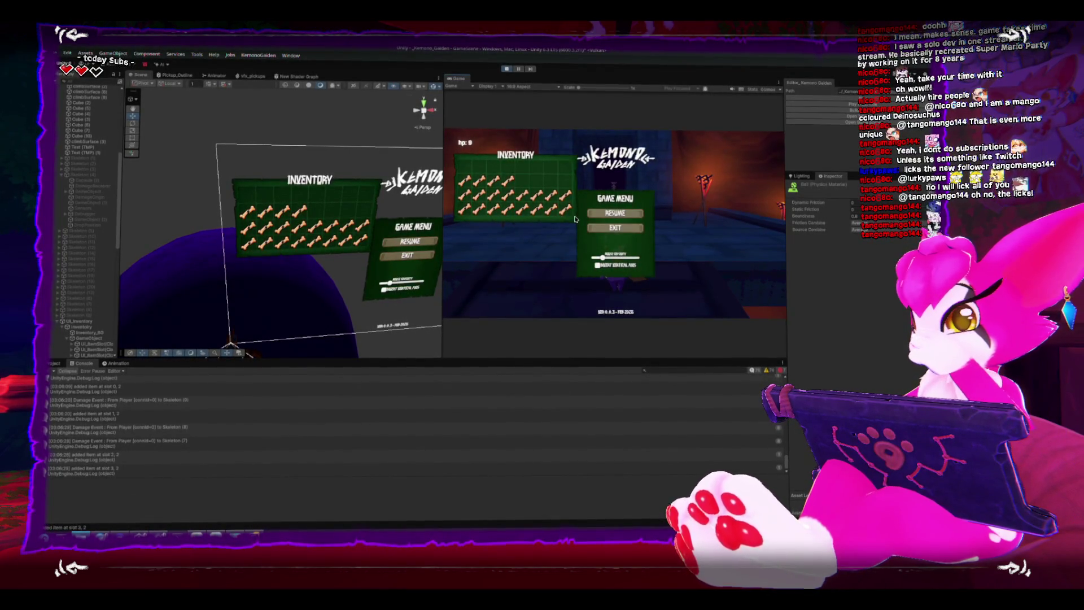
{"action": "key", "text": "Escape"}
{"action": "key", "text": "Escape"}
{"action": "key", "text": "Escape"}
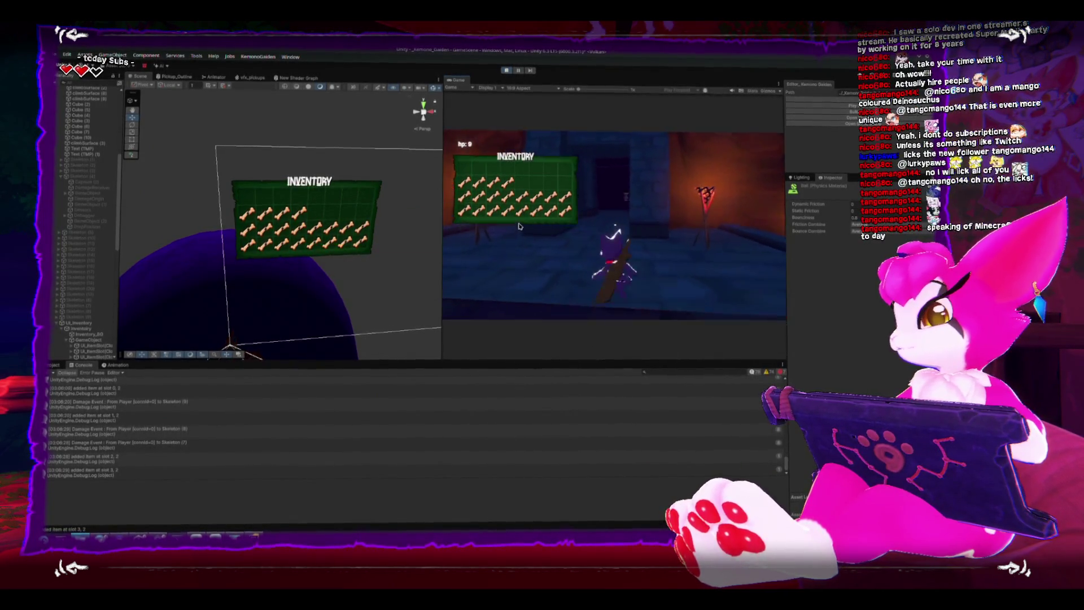
{"action": "key", "text": "Escape"}
{"action": "left_click", "coordinate": [616, 218]}
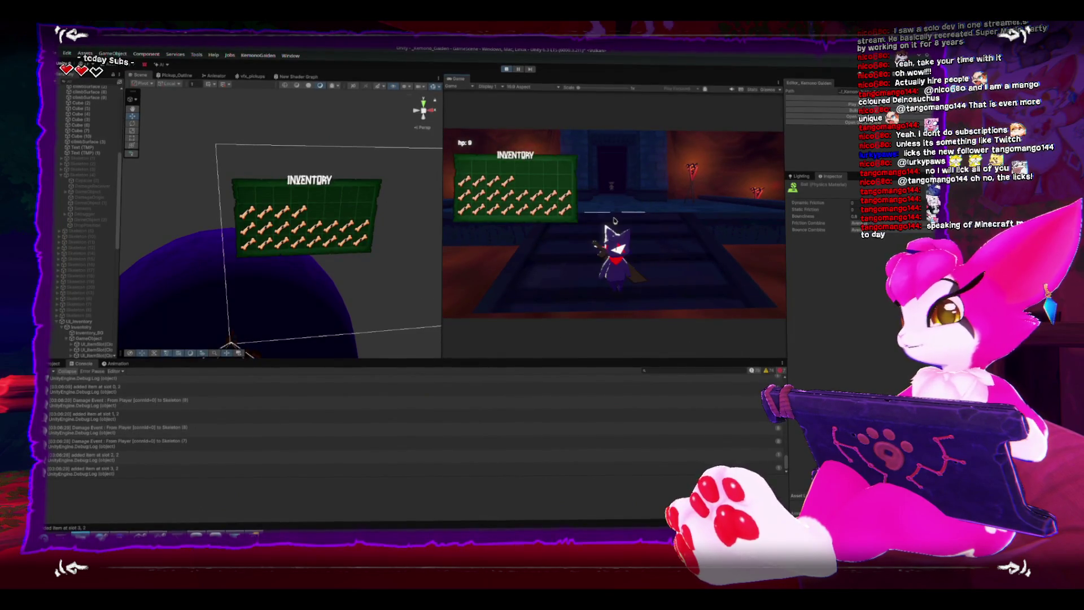
{"action": "key", "text": "w"}
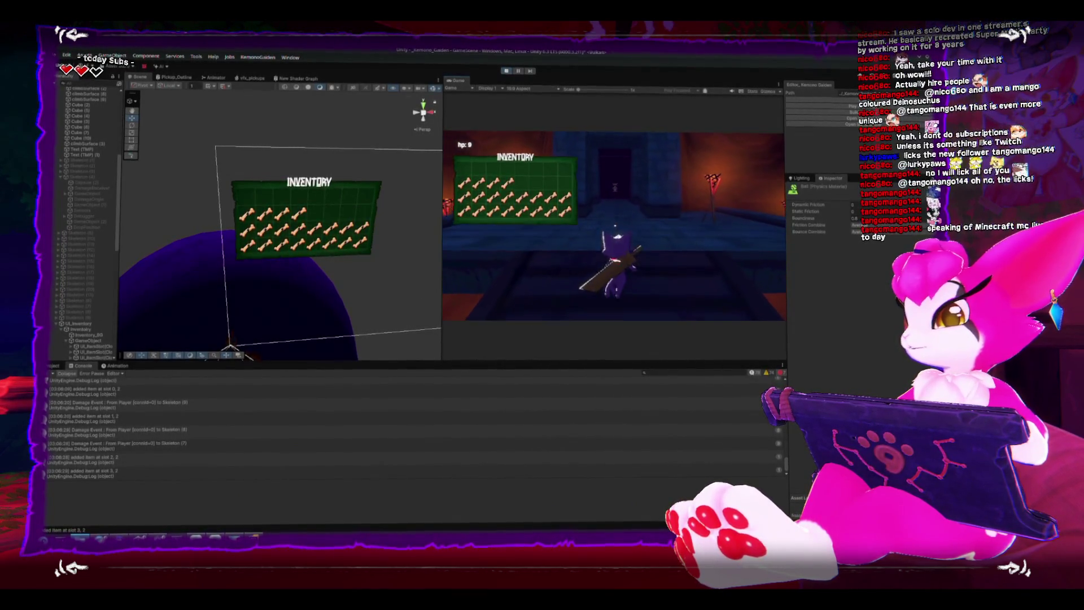
{"action": "key", "text": "w"}
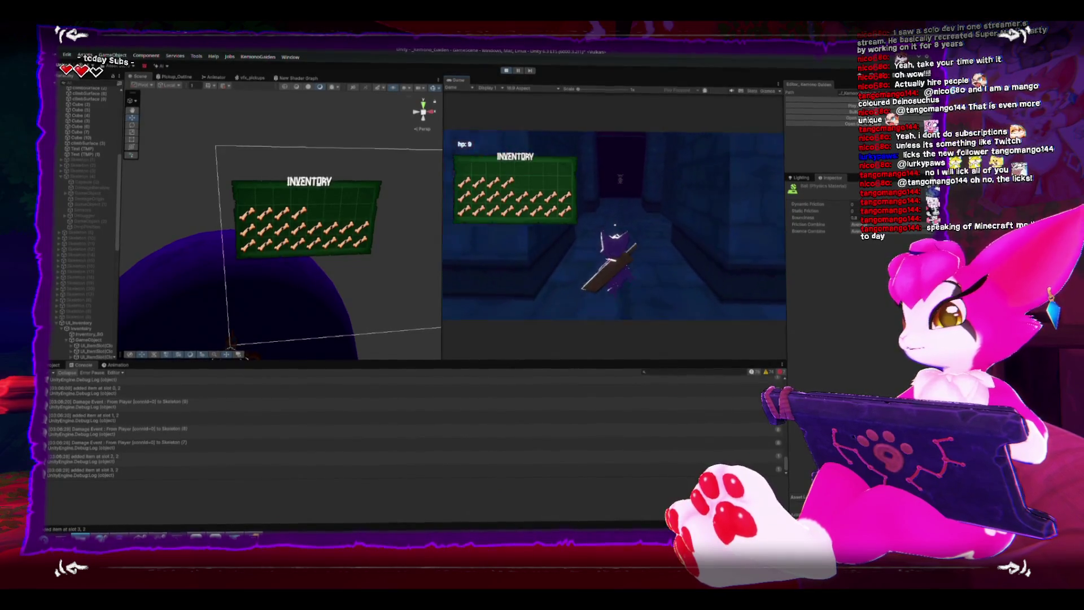
{"action": "key", "text": "w"}
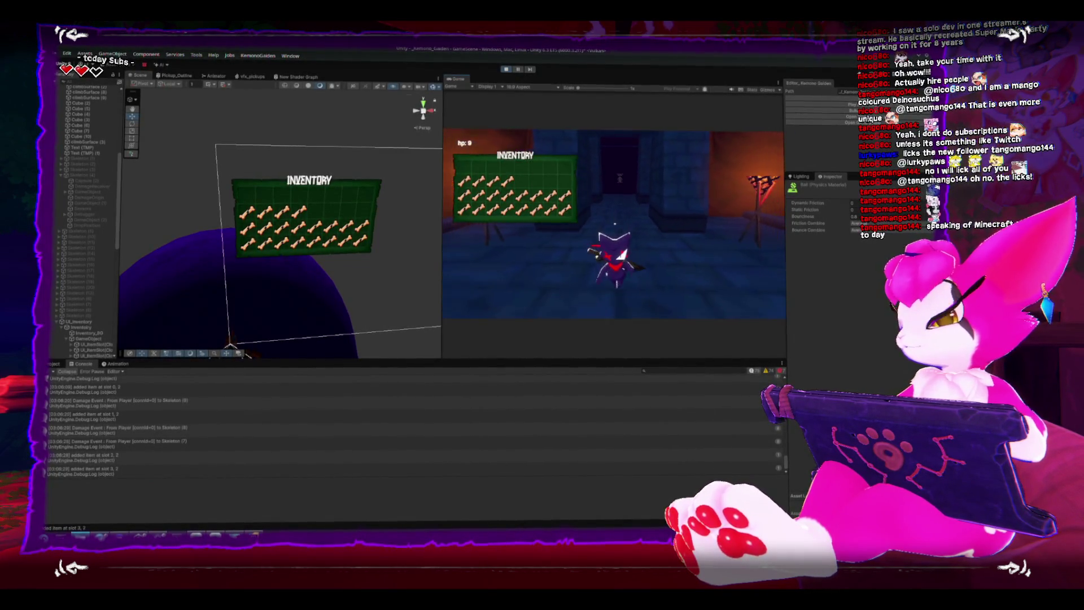
{"action": "left_click", "coordinate": [614, 224]}
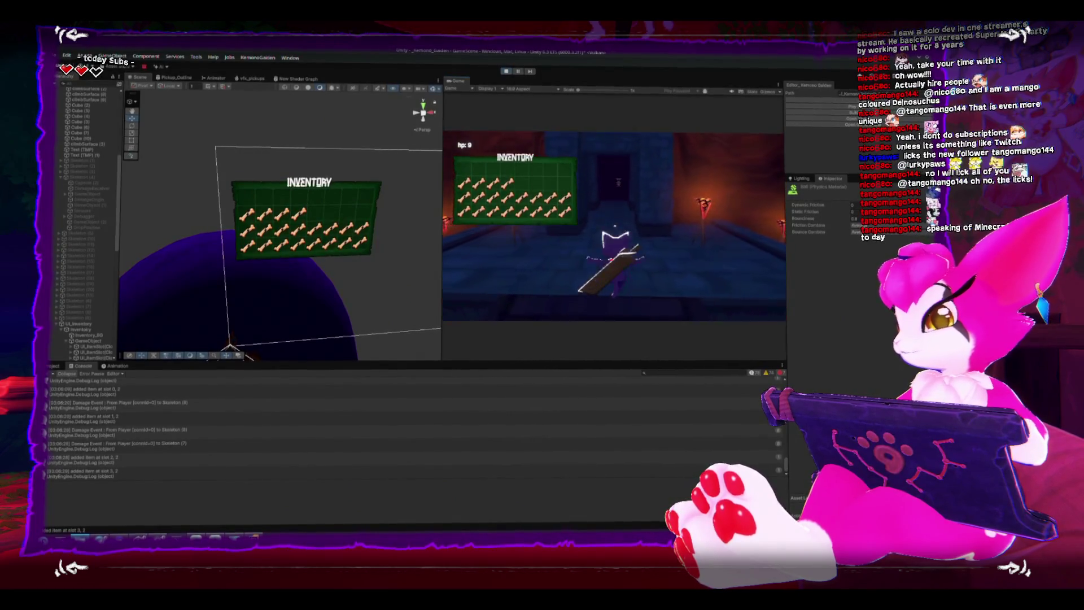
{"action": "key", "text": "w"}
{"action": "key", "text": "w"}
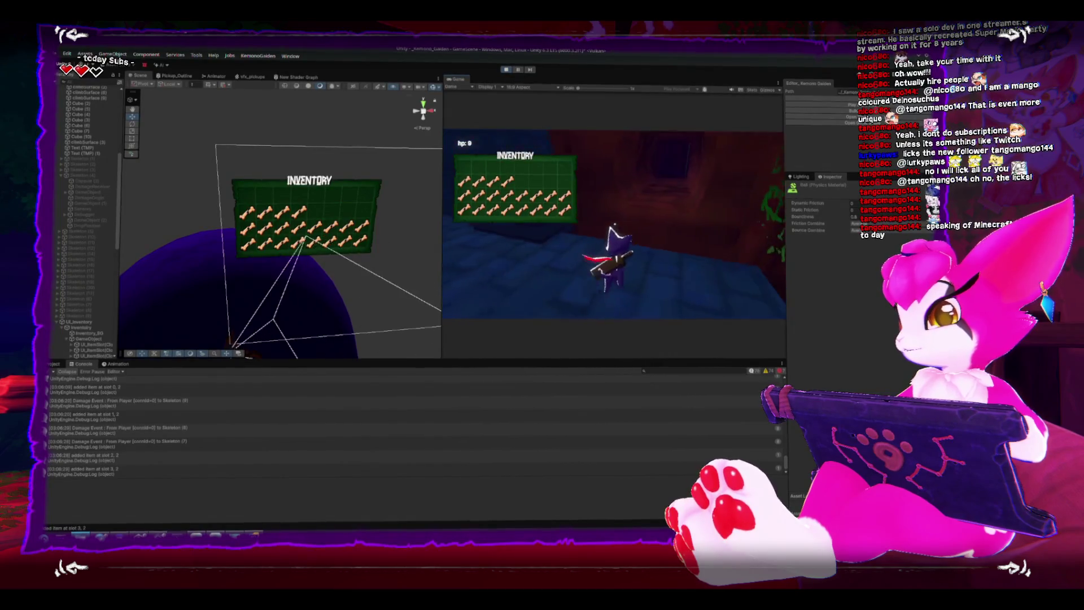
{"action": "key", "text": "w"}
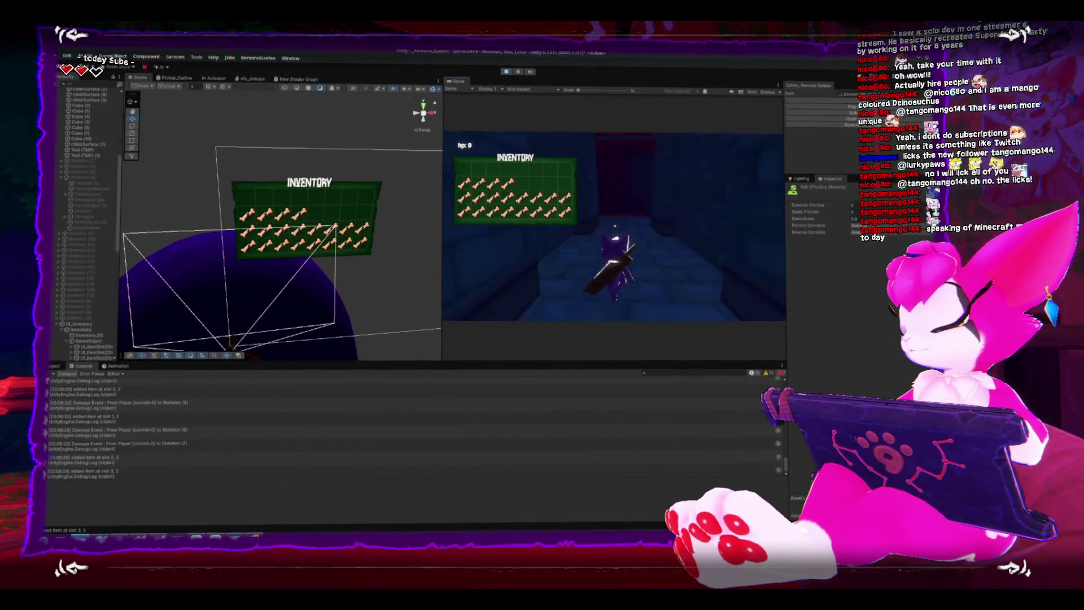
{"action": "key", "text": "d"}
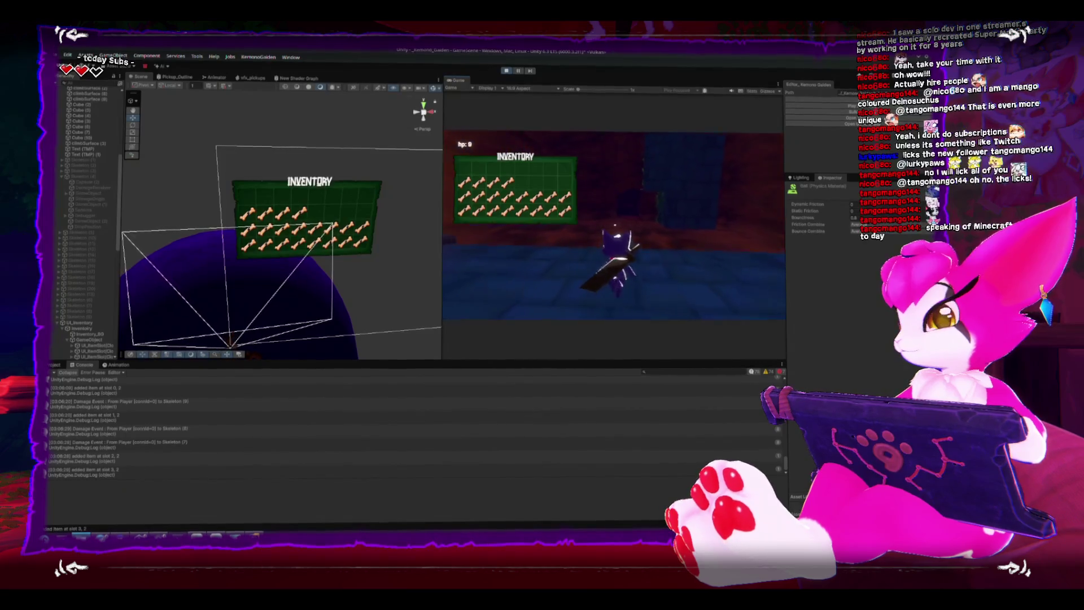
{"action": "key", "text": "w"}
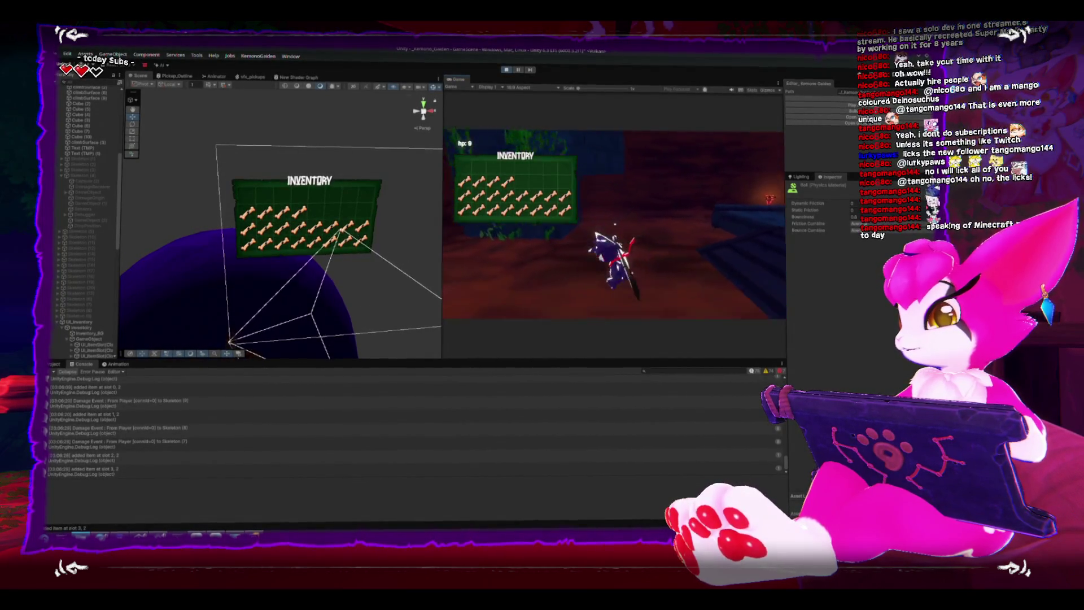
{"action": "key", "text": "s"}
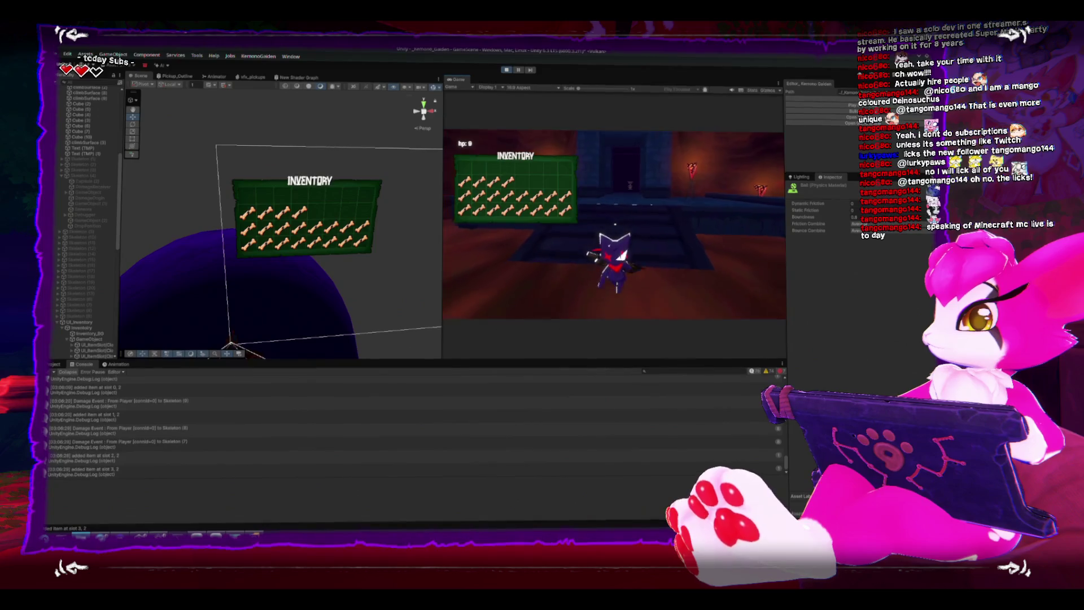
{"action": "key", "text": "s"}
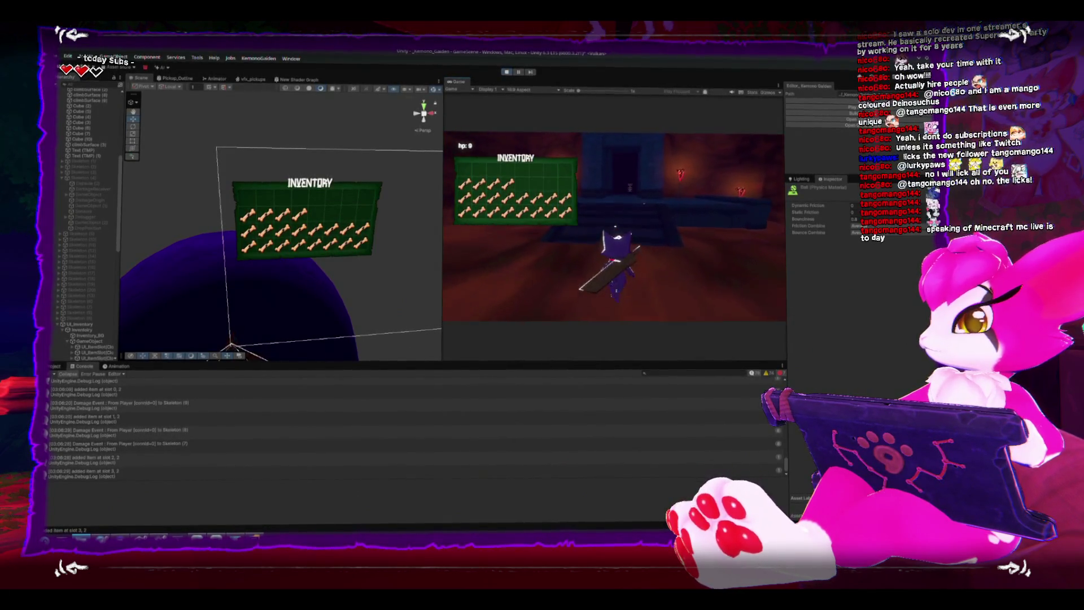
{"action": "key", "text": "s"}
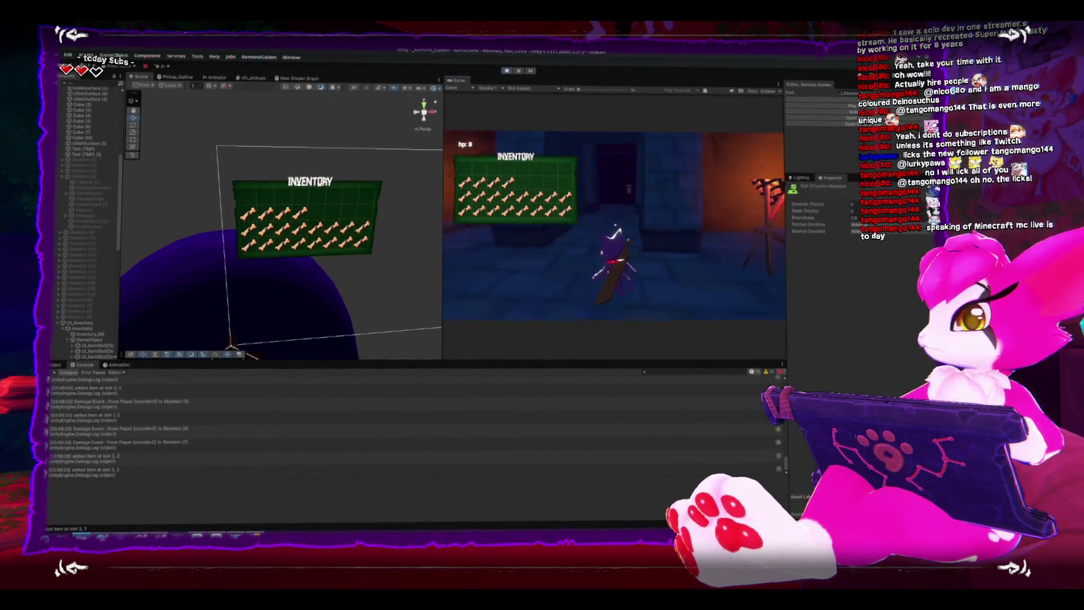
{"action": "key", "text": "s"}
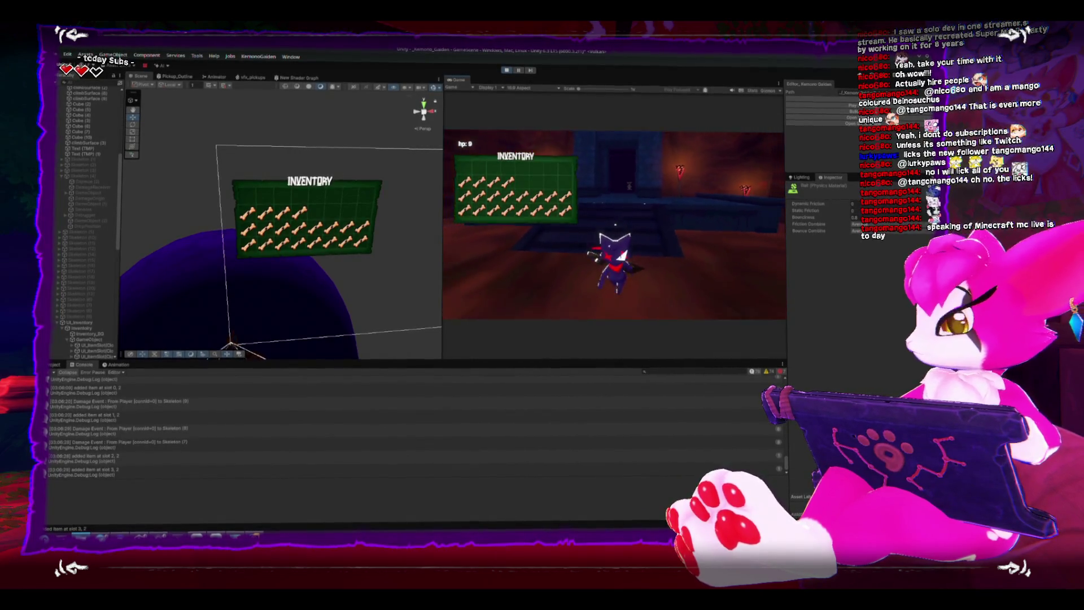
{"action": "key", "text": "w"}
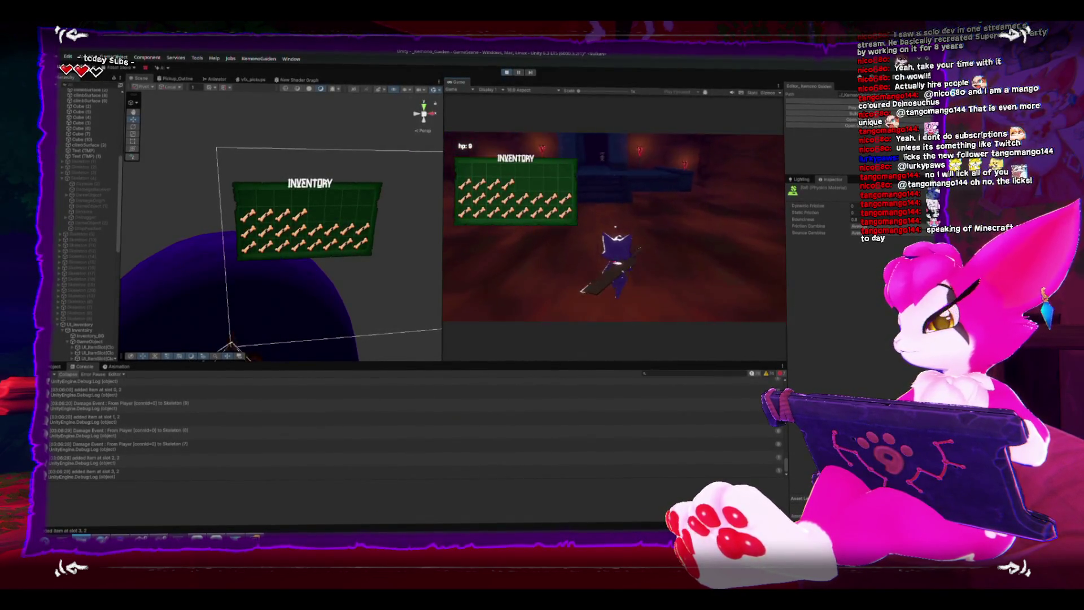
{"action": "key", "text": "Escape"}
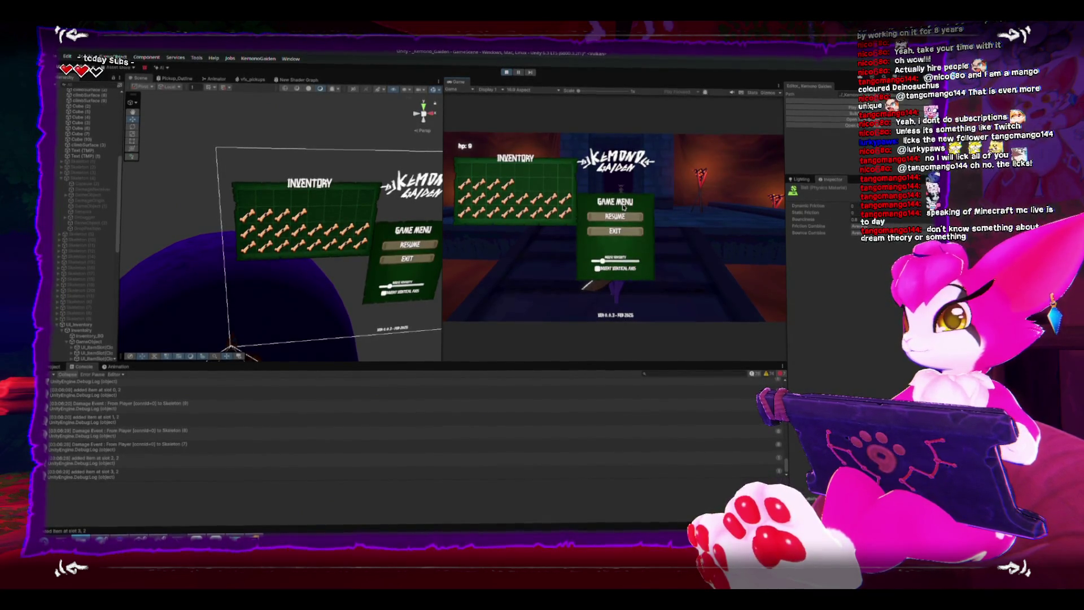
Step: Exit Play mode in Unity and bring up UI_InventoryMenu.cs in Rider
{"action": "left_click", "coordinate": [506, 71]}
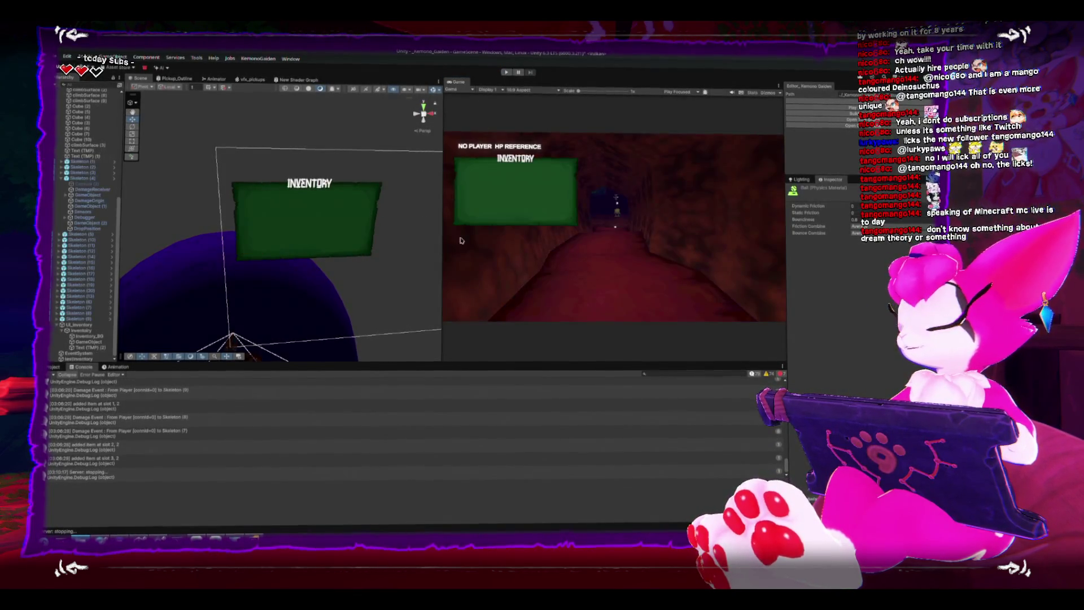
{"action": "left_click", "coordinate": [254, 540]}
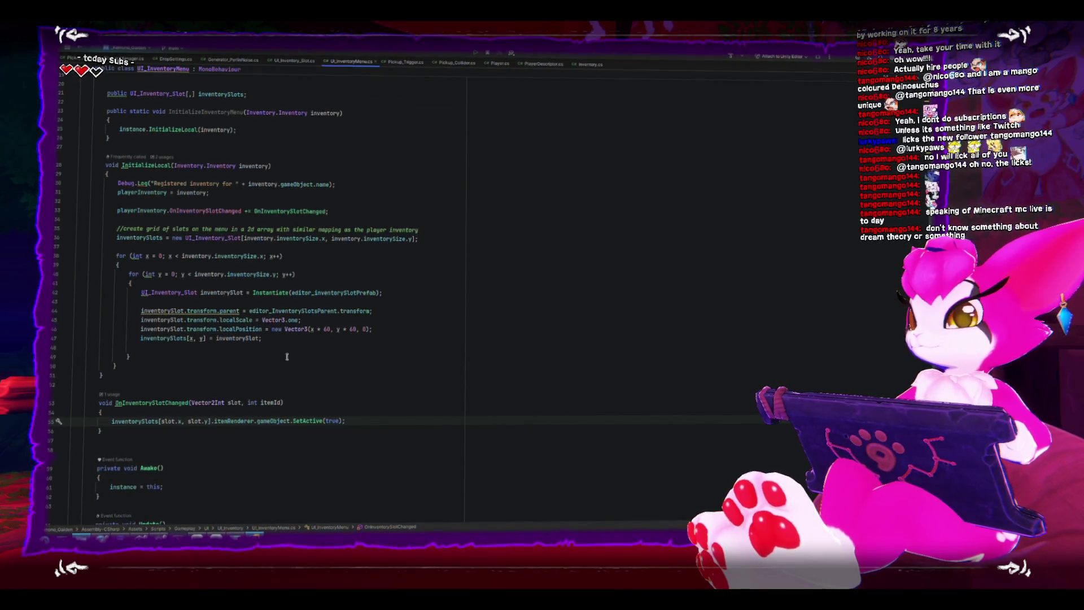
Step: Change the slot localPosition offset from y * 60 to y * -60, then return to Unity
{"action": "left_click", "coordinate": [336, 328]}
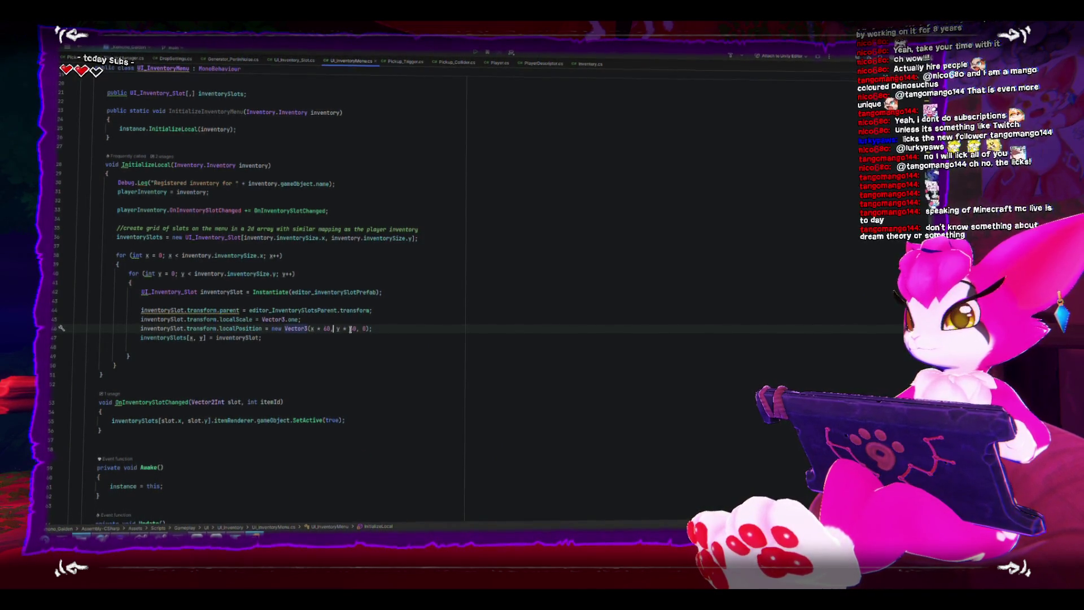
{"action": "type", "text": "-"}
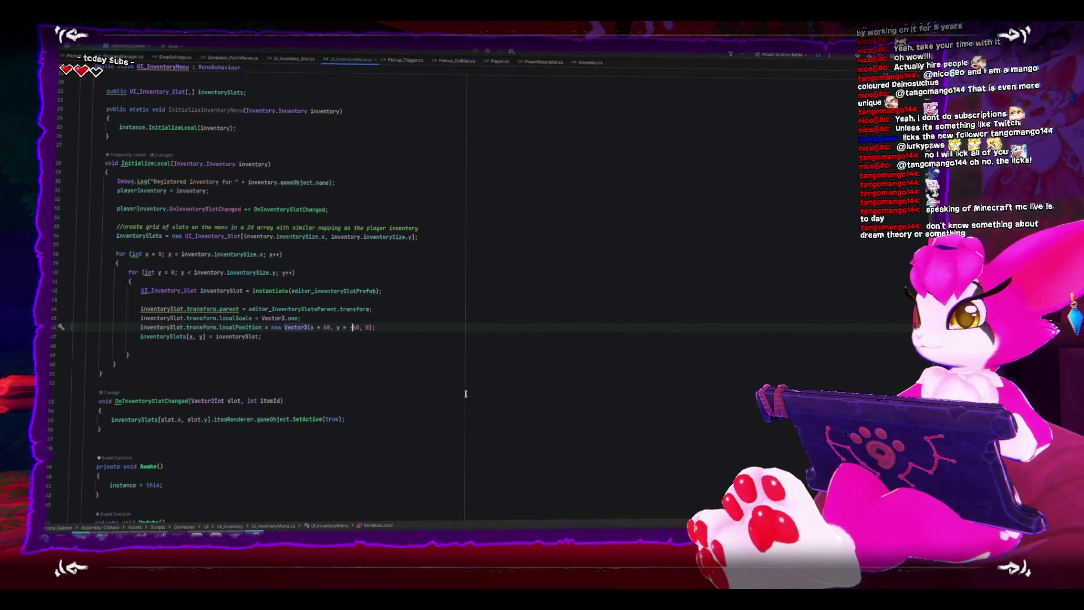
{"action": "left_click", "coordinate": [288, 401]}
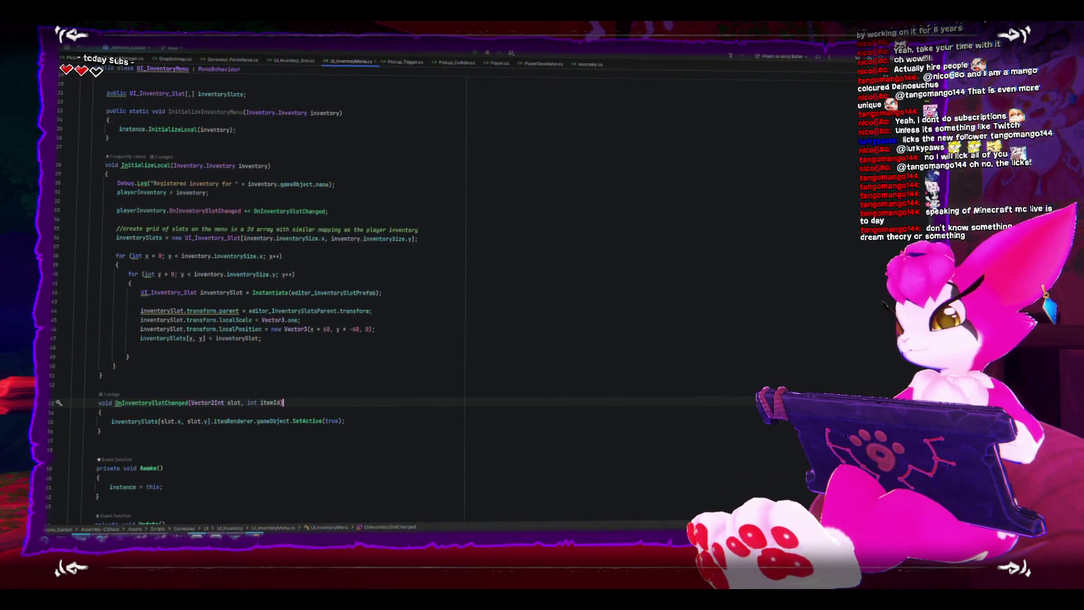
{"action": "left_click", "coordinate": [161, 535]}
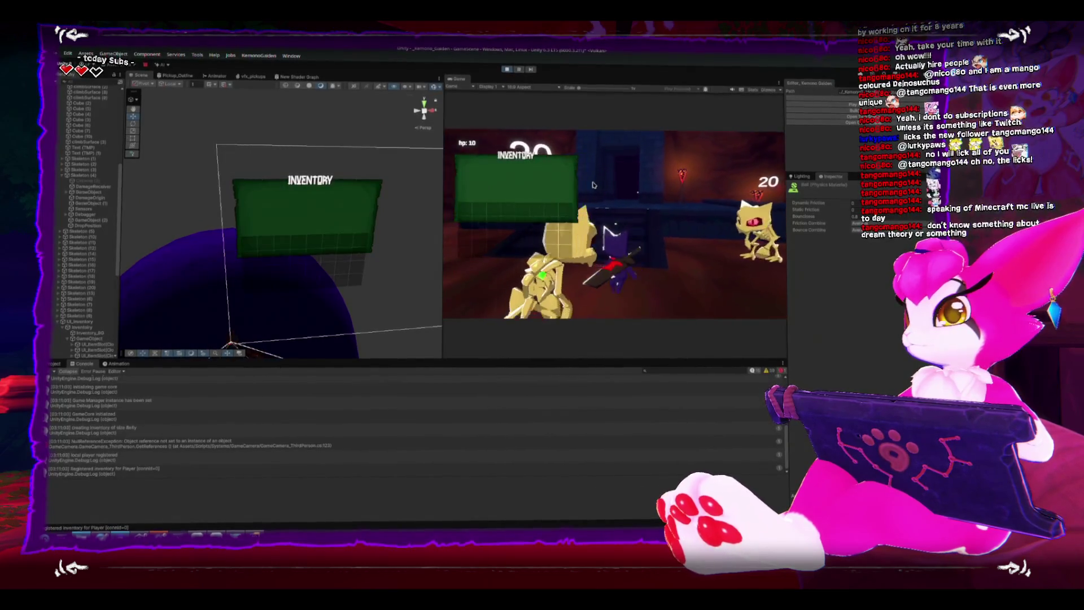
Step: Kill skeletons until a bone fills the first inventory slot, pause, and select the bone item
{"action": "left_click", "coordinate": [664, 246]}
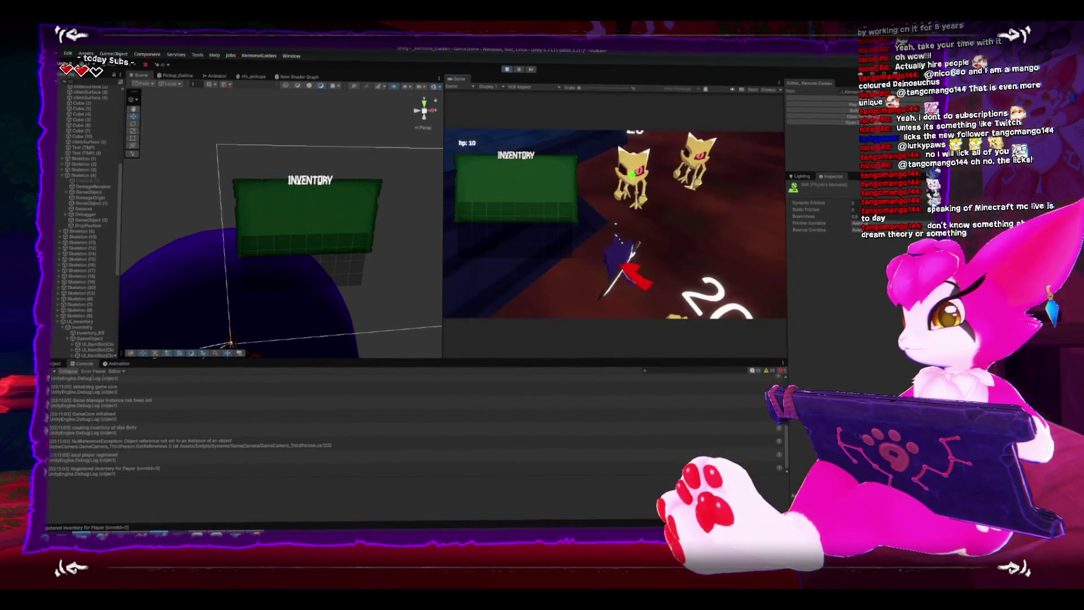
{"action": "left_click", "coordinate": [615, 225]}
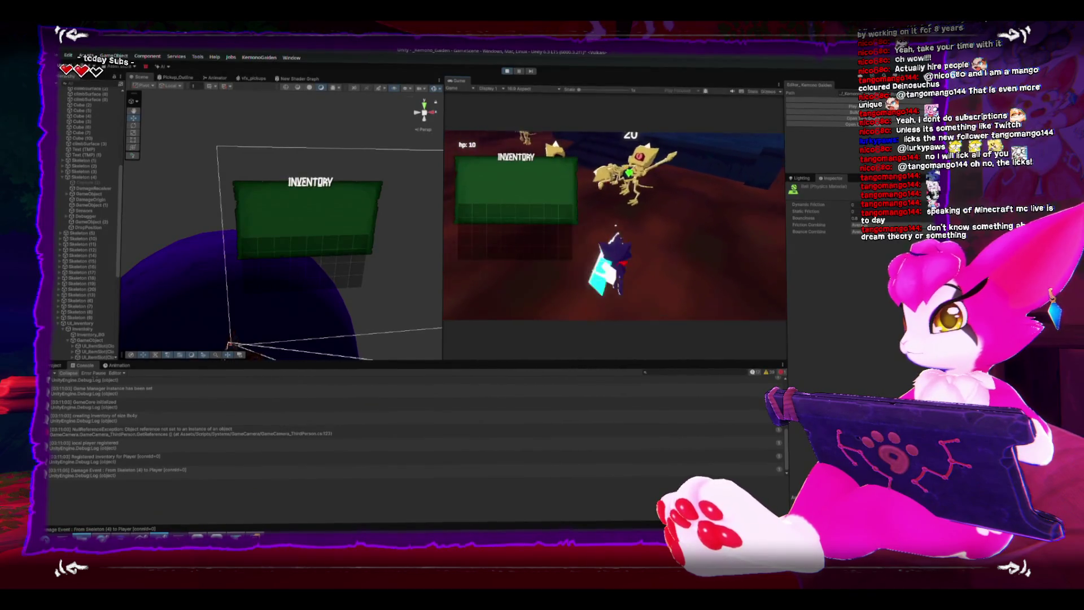
{"action": "left_click", "coordinate": [662, 157]}
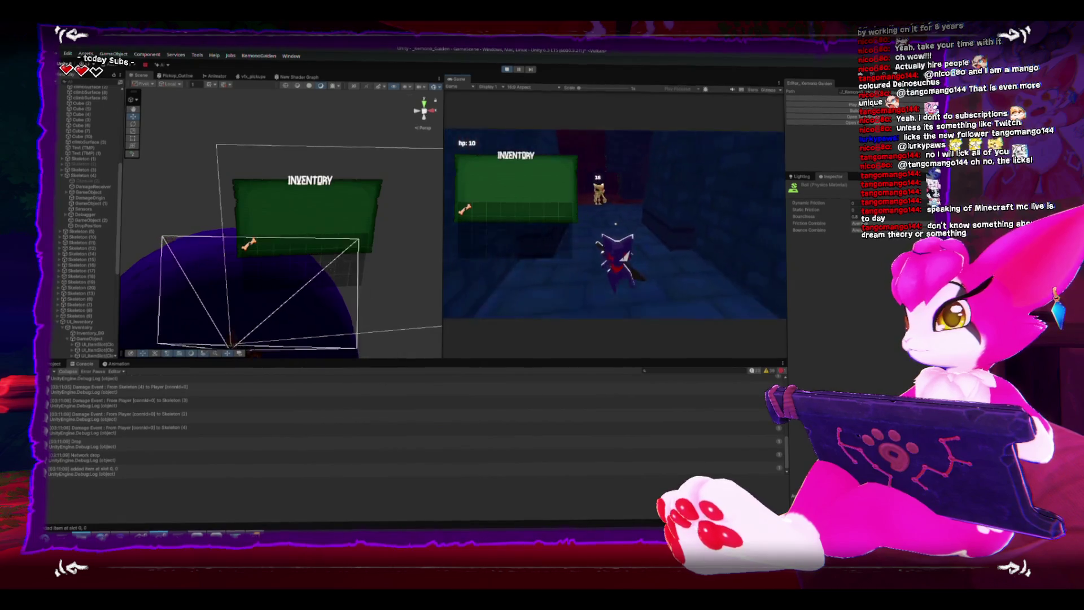
{"action": "key", "text": "Escape"}
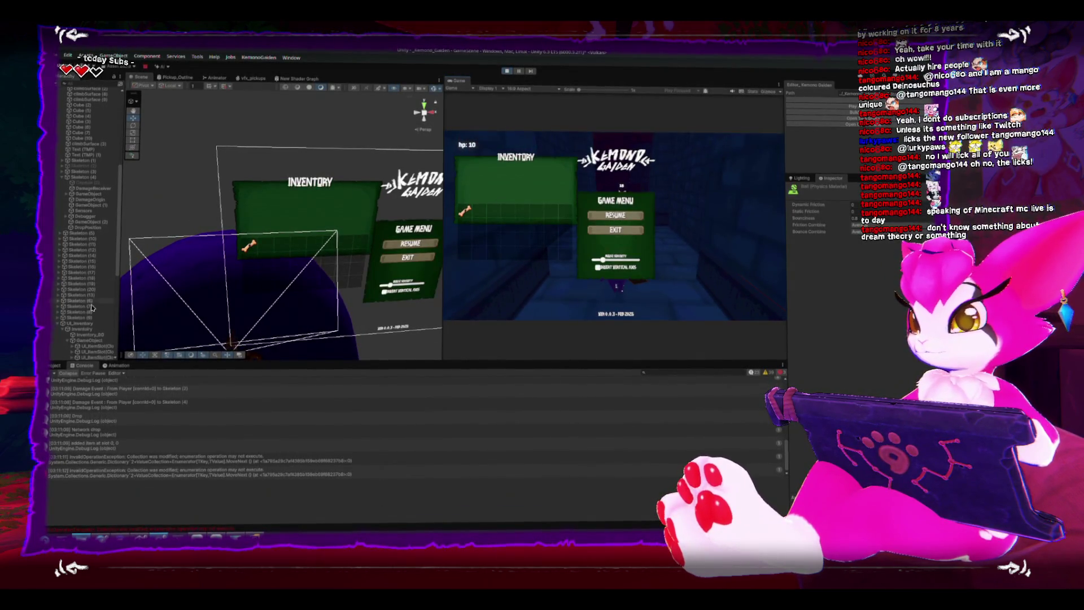
{"action": "left_click", "coordinate": [83, 339]}
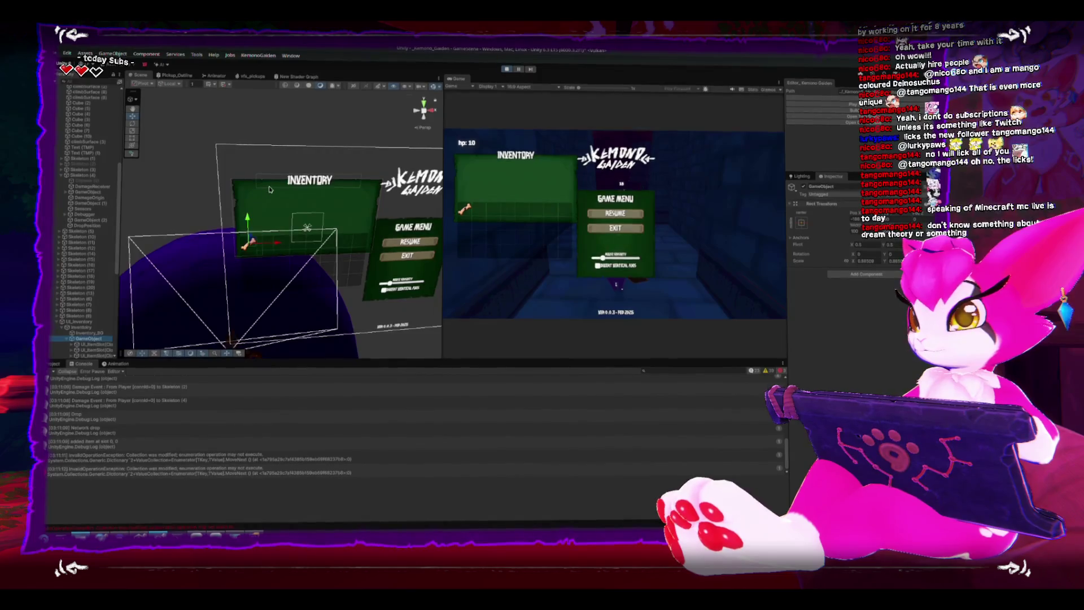
Step: Drag the bone item higher in the panel, copy its Rect Transform values, and exit Play mode
{"action": "scroll", "coordinate": [267, 199], "scroll_direction": "down", "scroll_amount": 2}
{"action": "left_click_drag", "start_coordinate": [219, 195], "coordinate": [229, 149]}
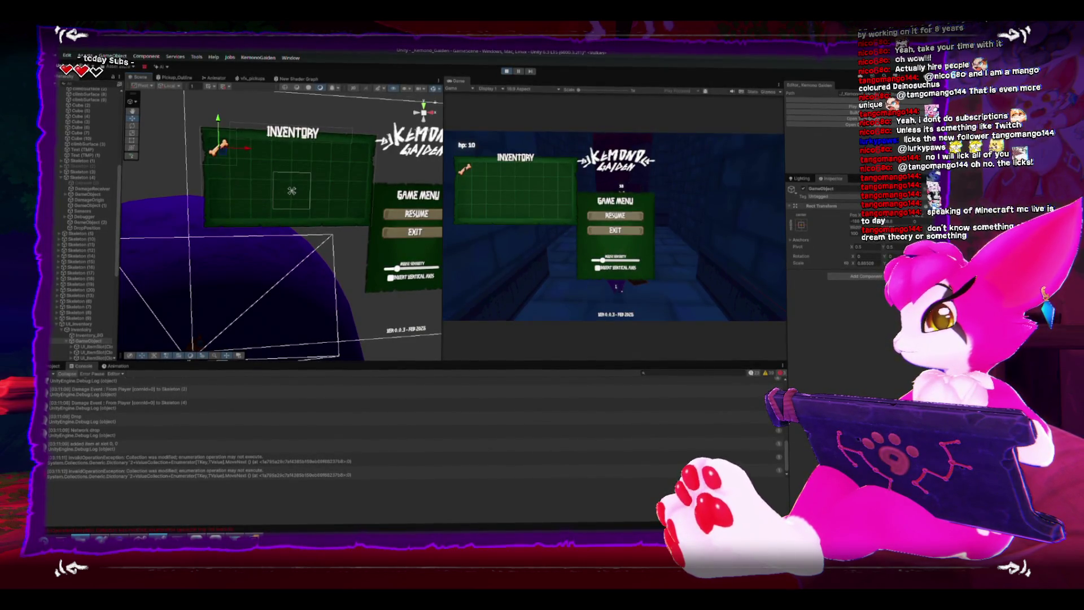
{"action": "mouse_move", "coordinate": [879, 271]}
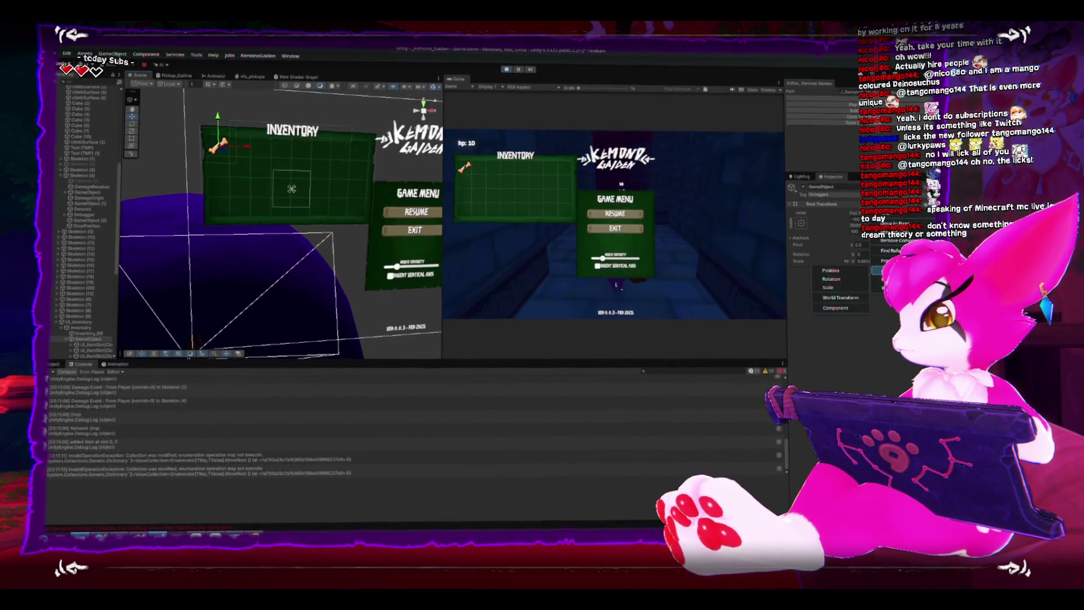
{"action": "left_click", "coordinate": [835, 307]}
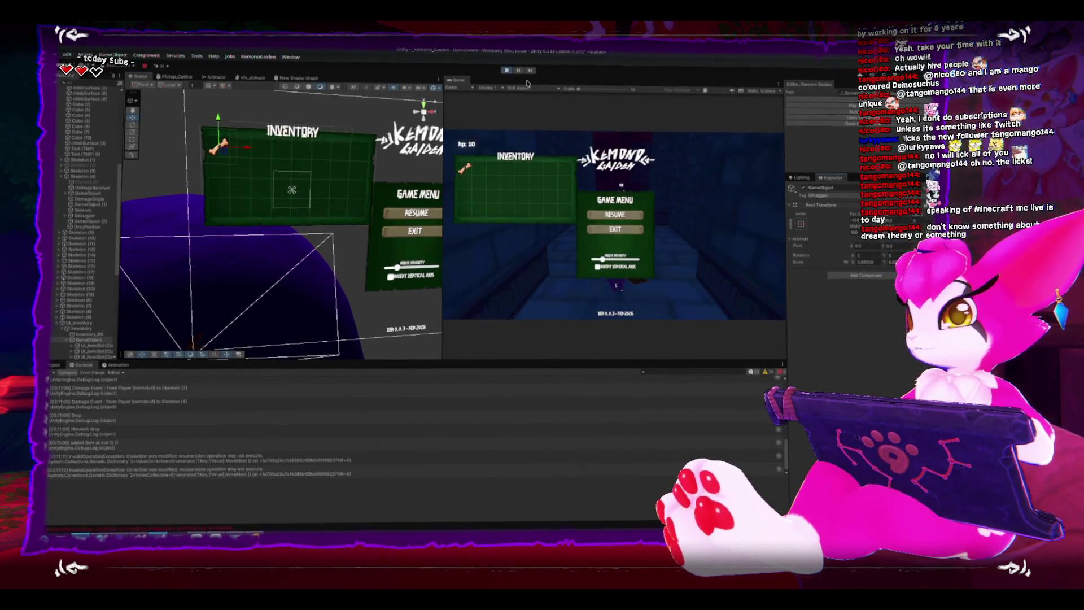
{"action": "left_click", "coordinate": [507, 70]}
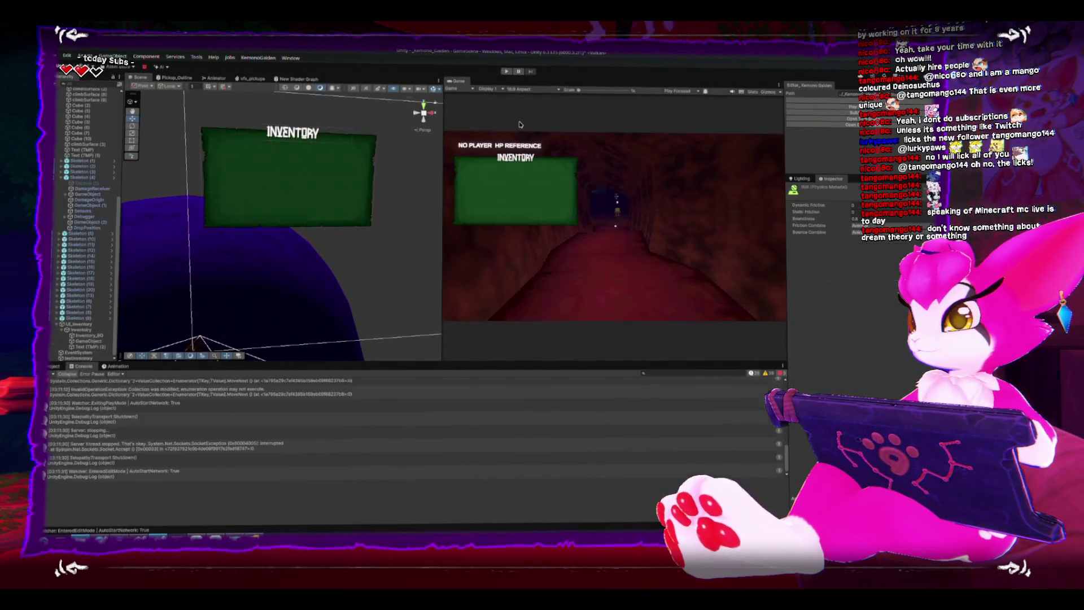
Step: Paste the copied Rect Transform values onto the inventory's GameObject
{"action": "left_click", "coordinate": [91, 340]}
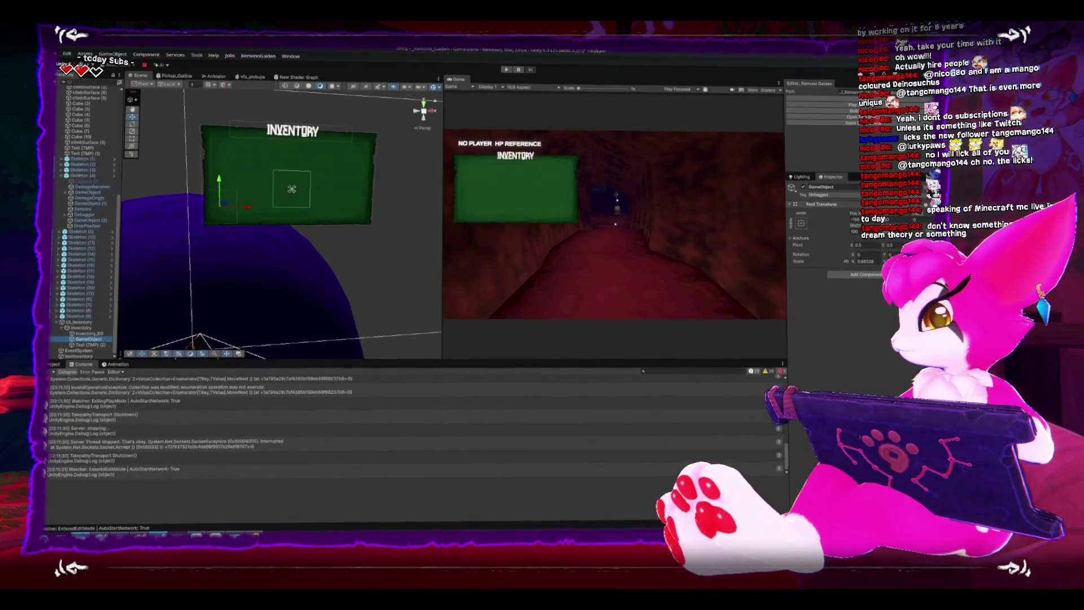
{"action": "left_click", "coordinate": [796, 203]}
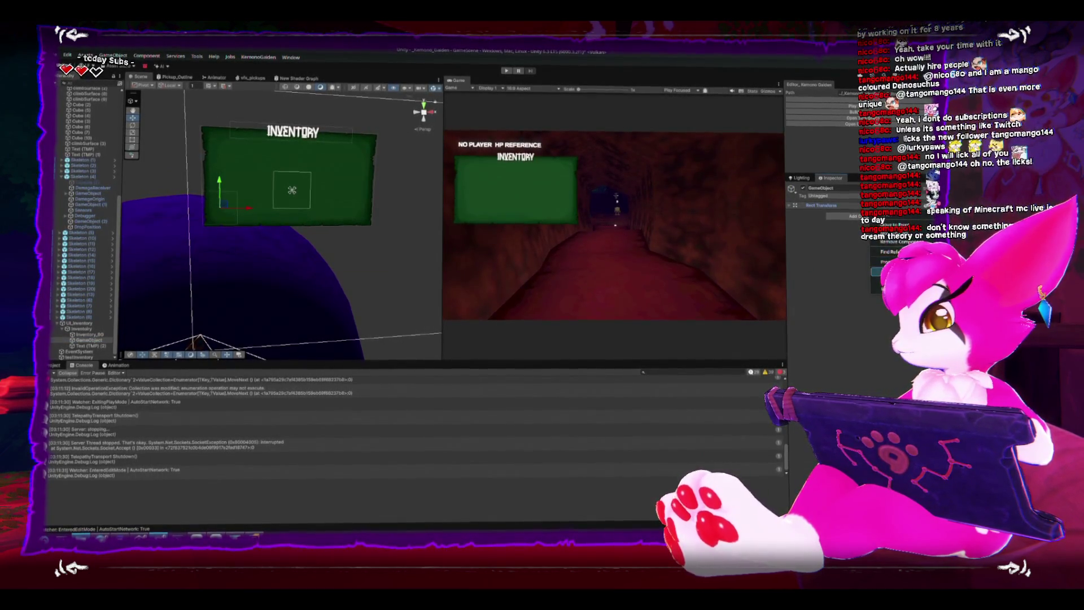
{"action": "mouse_move", "coordinate": [884, 281]}
{"action": "left_click", "coordinate": [835, 328]}
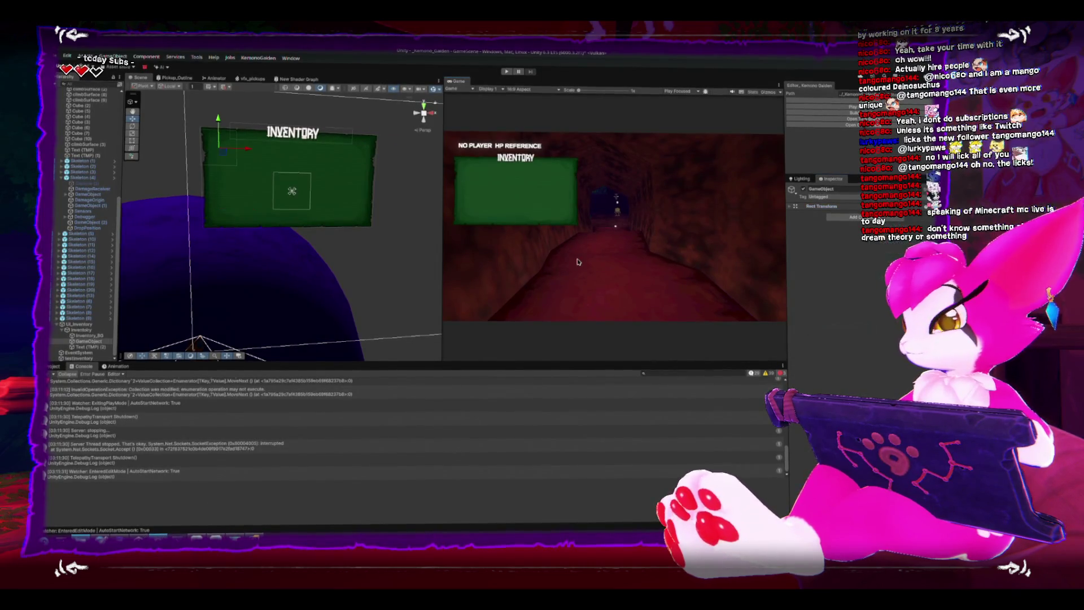
{"action": "left_click_drag", "start_coordinate": [305, 181], "coordinate": [346, 178]}
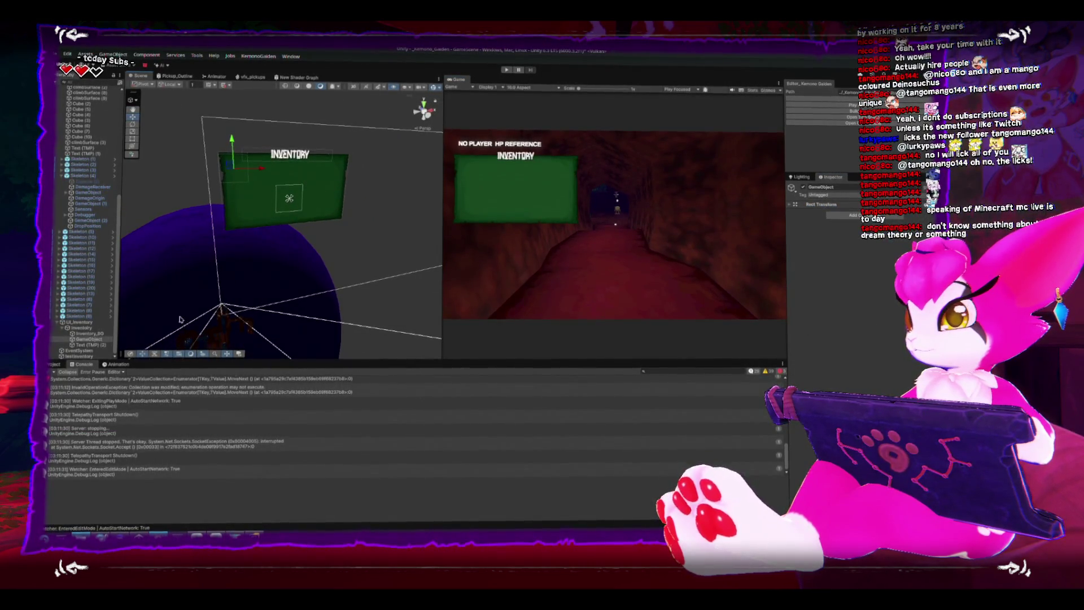
Step: Clear the console and select the Player prefab in the Gameplay prefabs folder
{"action": "left_click", "coordinate": [57, 372]}
{"action": "left_click", "coordinate": [53, 364]}
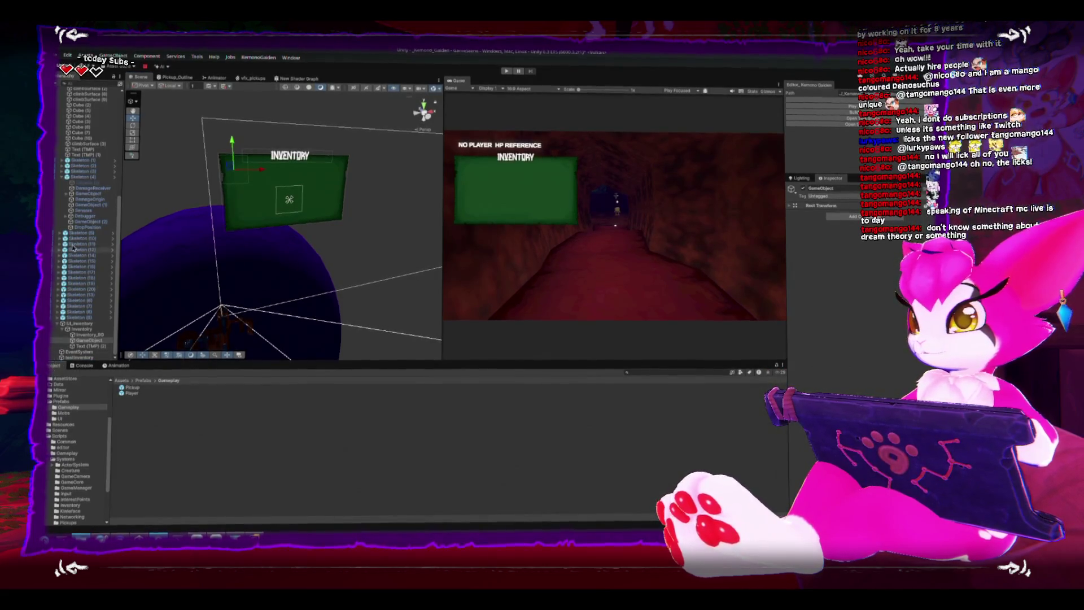
{"action": "scroll", "coordinate": [77, 238], "scroll_direction": "up", "scroll_amount": 5}
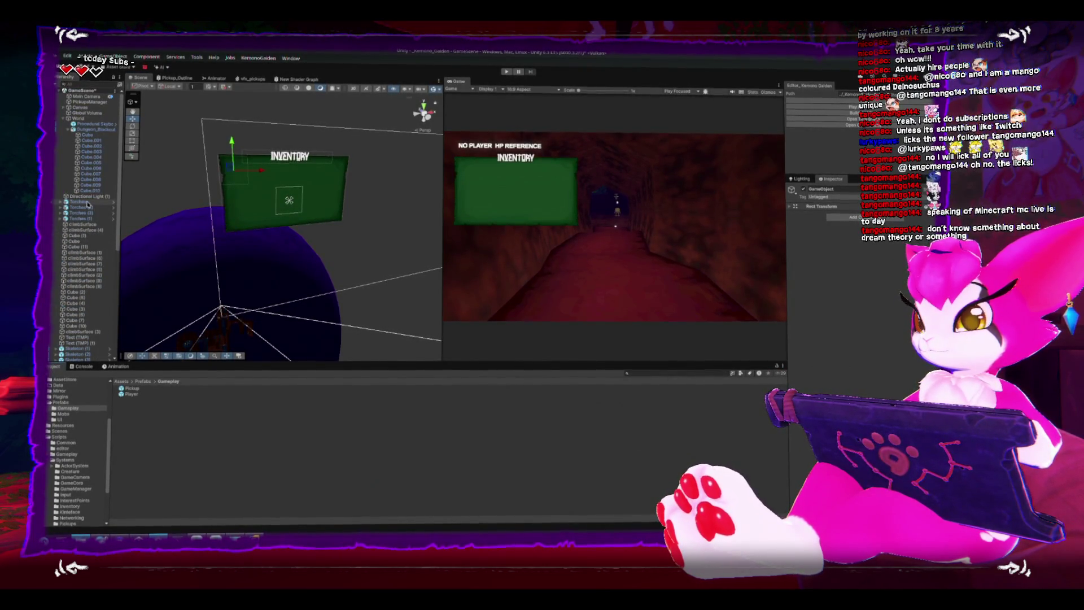
{"action": "scroll", "coordinate": [86, 231], "scroll_direction": "down", "scroll_amount": 5}
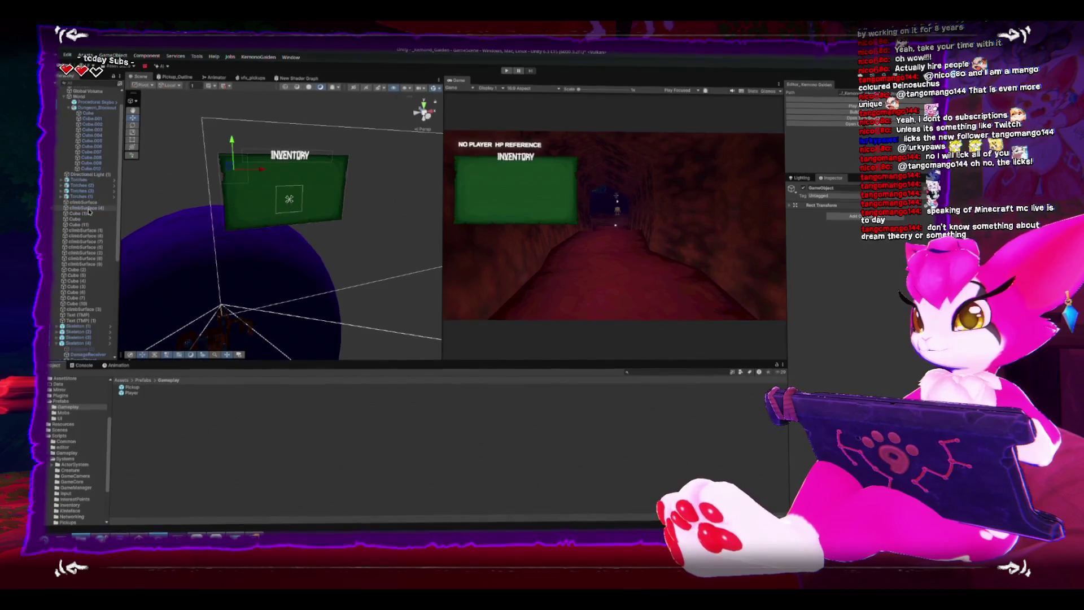
{"action": "left_click", "coordinate": [128, 393]}
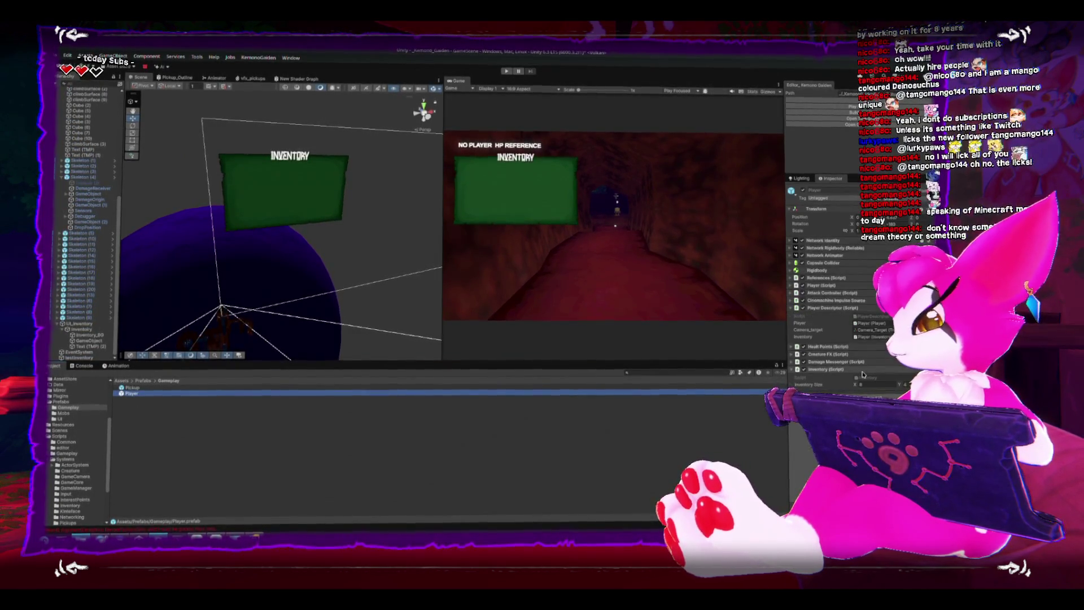
Step: Edit the Player prefab's Inventory Size X, then start Play mode with Ctrl+P
{"action": "left_click", "coordinate": [876, 386]}
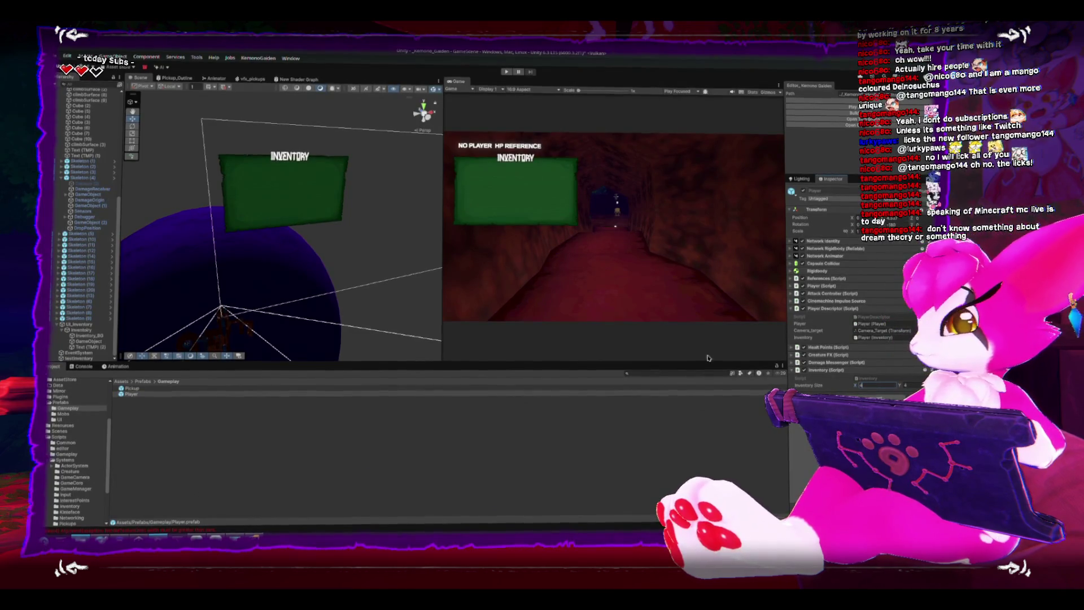
{"action": "key", "text": "ctrl+p"}
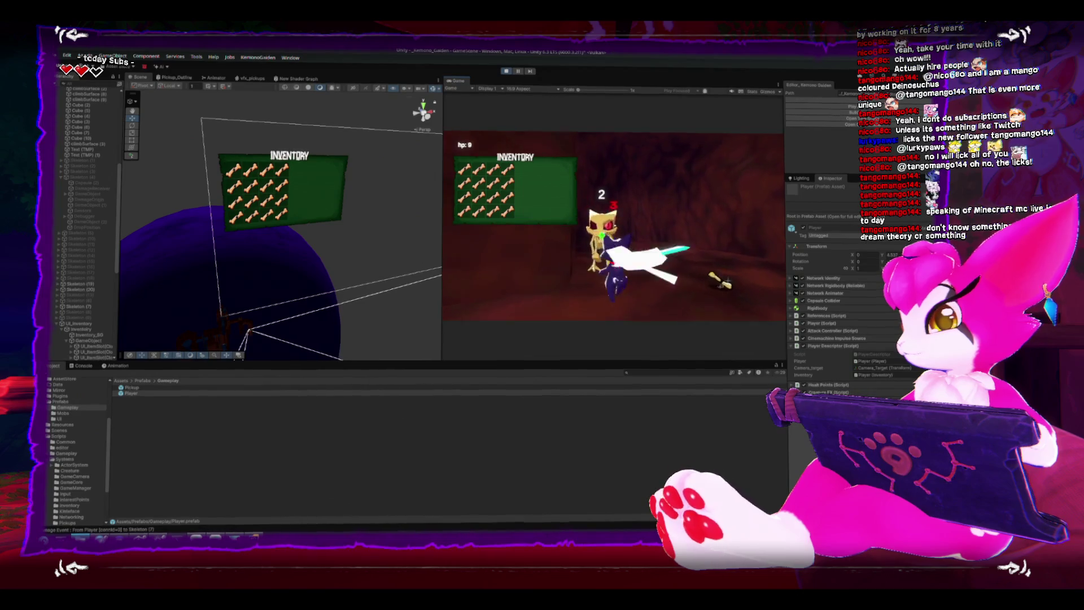
Step: Pause the game, clear the console log, and resume playing
{"action": "key", "text": "Escape"}
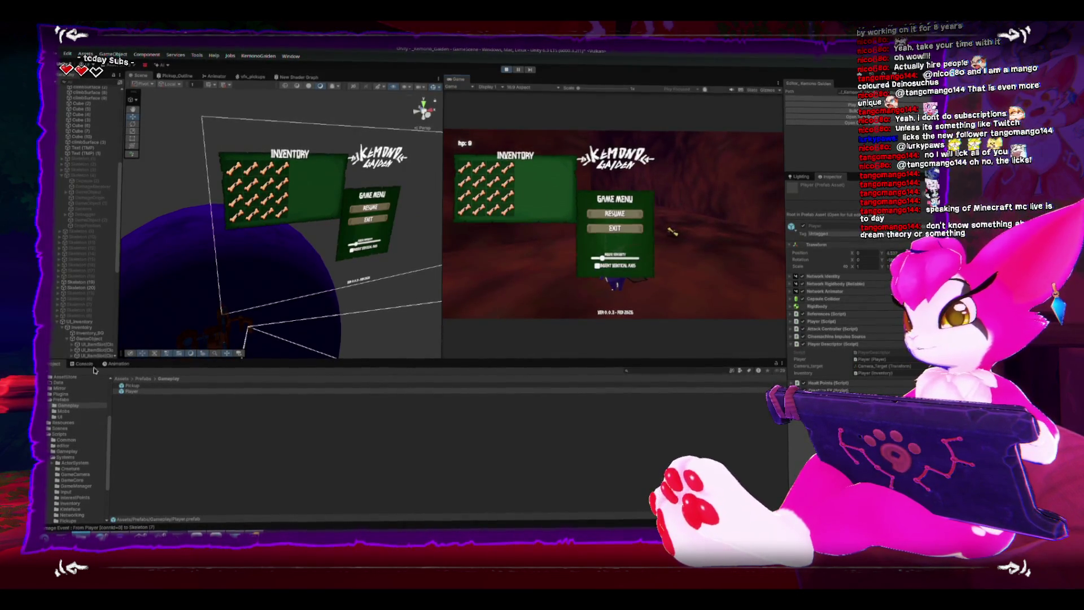
{"action": "left_click", "coordinate": [84, 365]}
{"action": "left_click", "coordinate": [68, 373]}
{"action": "key", "text": "Escape"}
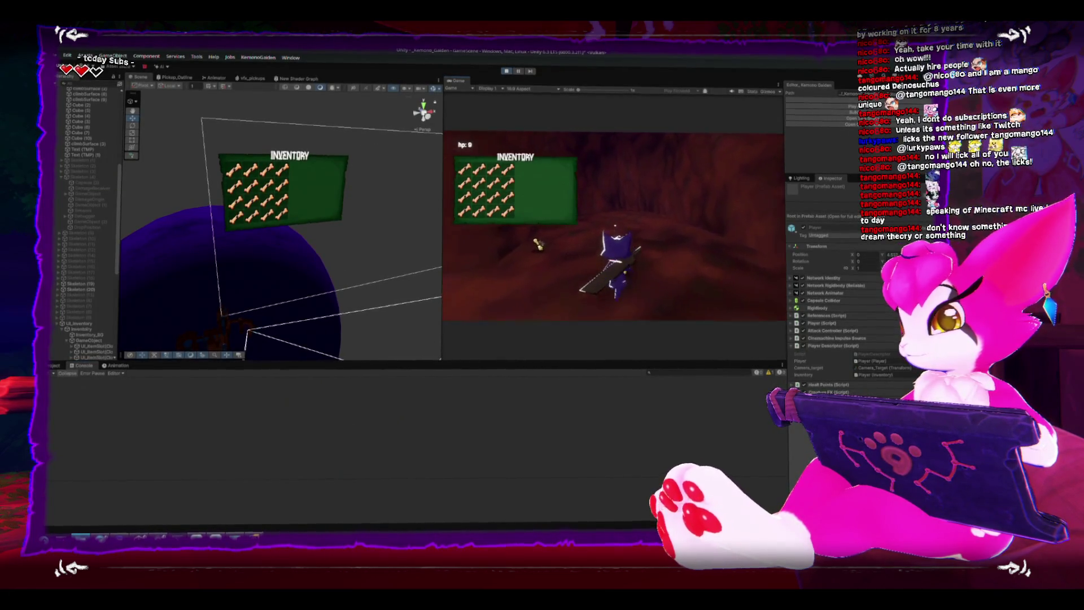
Step: Walk the character around the cave, swing the sword at skeletons, and jump
{"action": "key", "text": "w"}
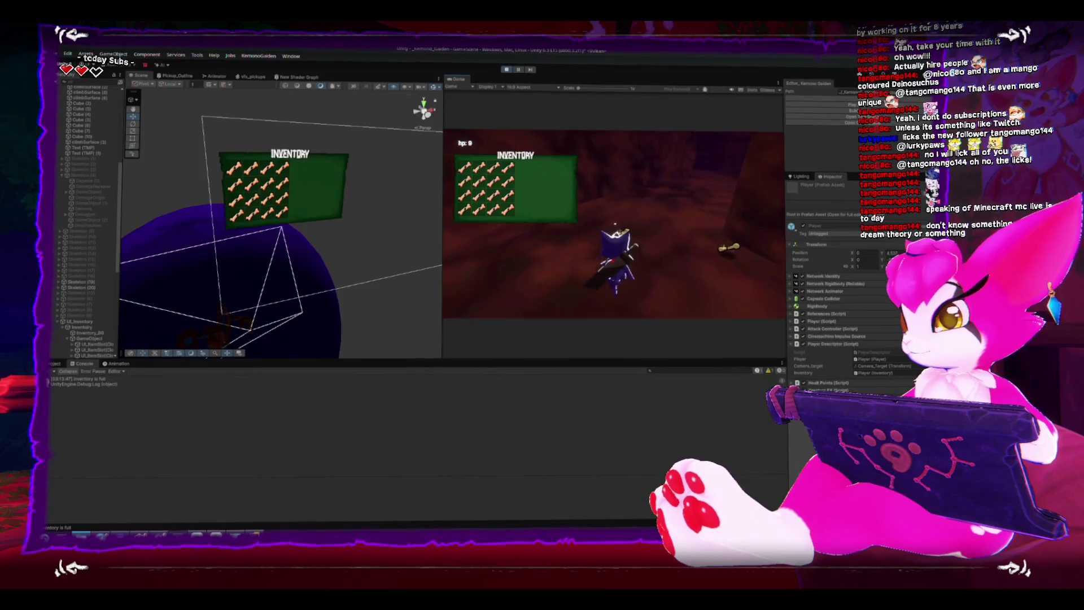
{"action": "key", "text": "w"}
{"action": "key", "text": "w"}
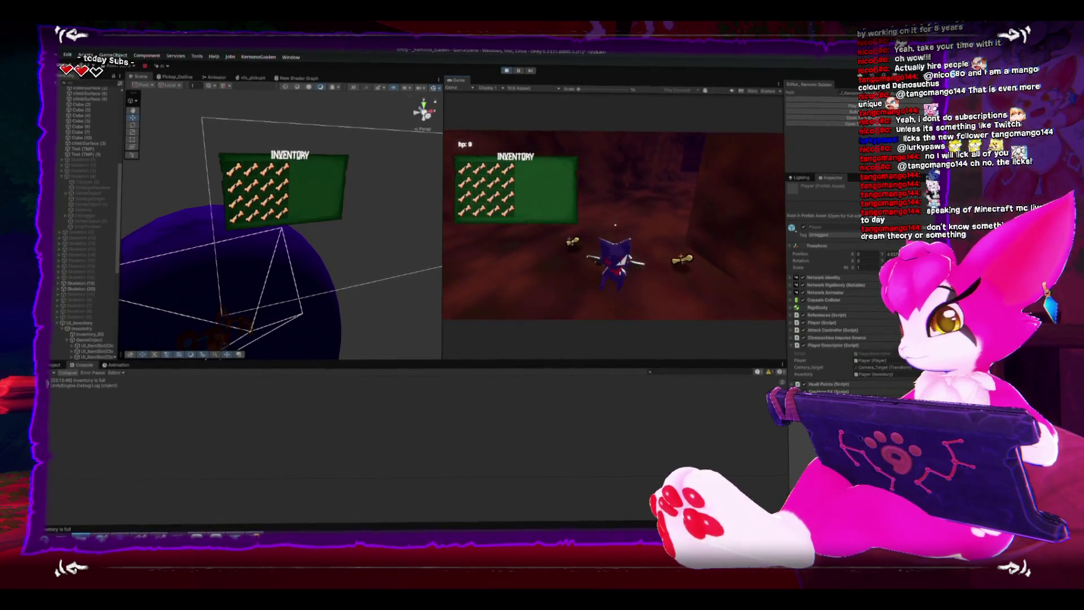
{"action": "key", "text": "w"}
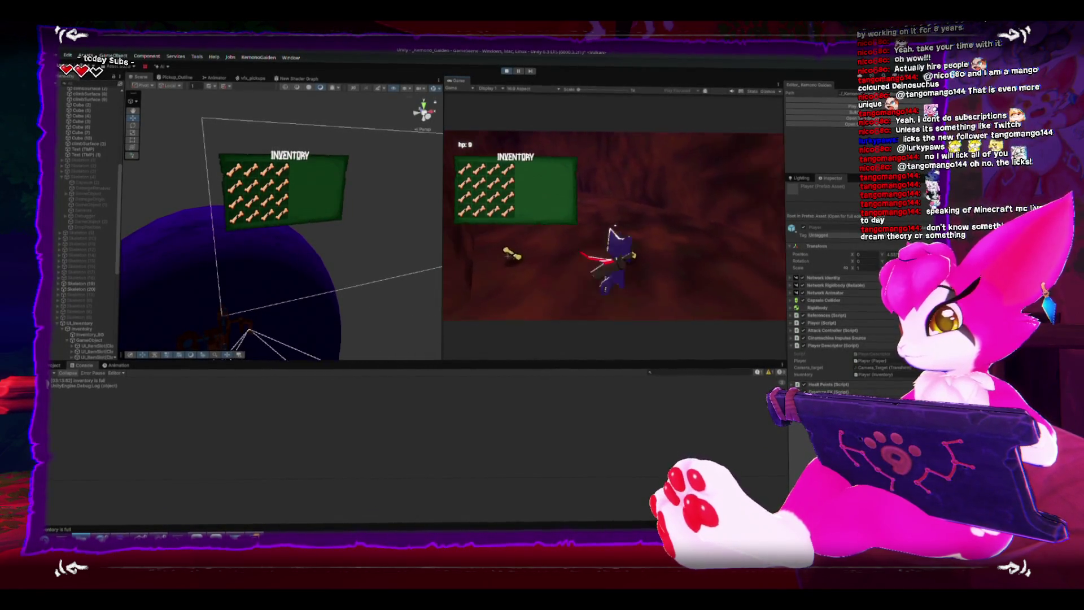
{"action": "key", "text": "w"}
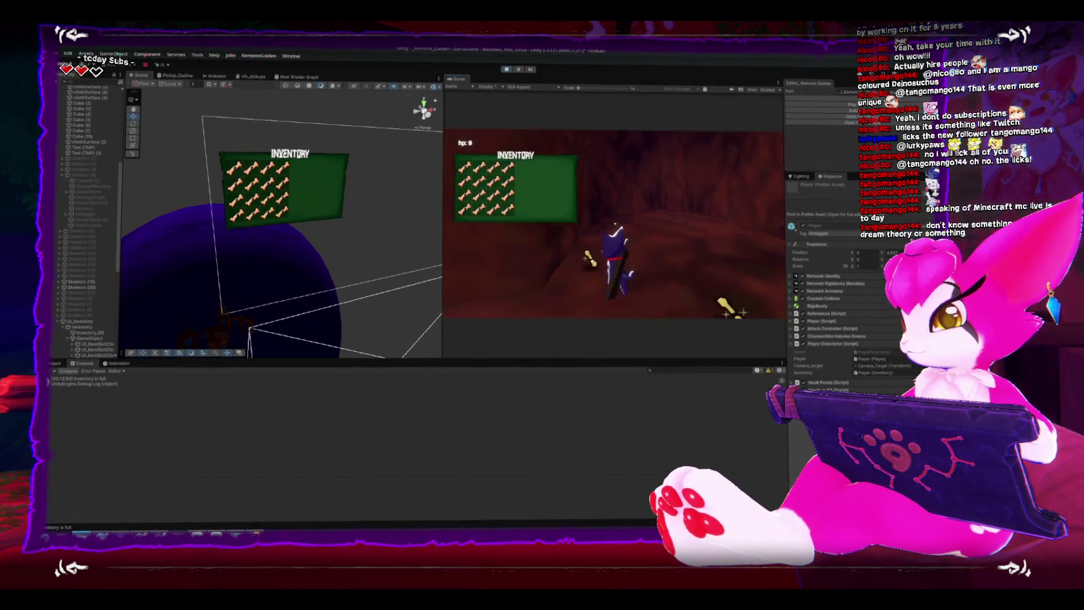
{"action": "key", "text": "w"}
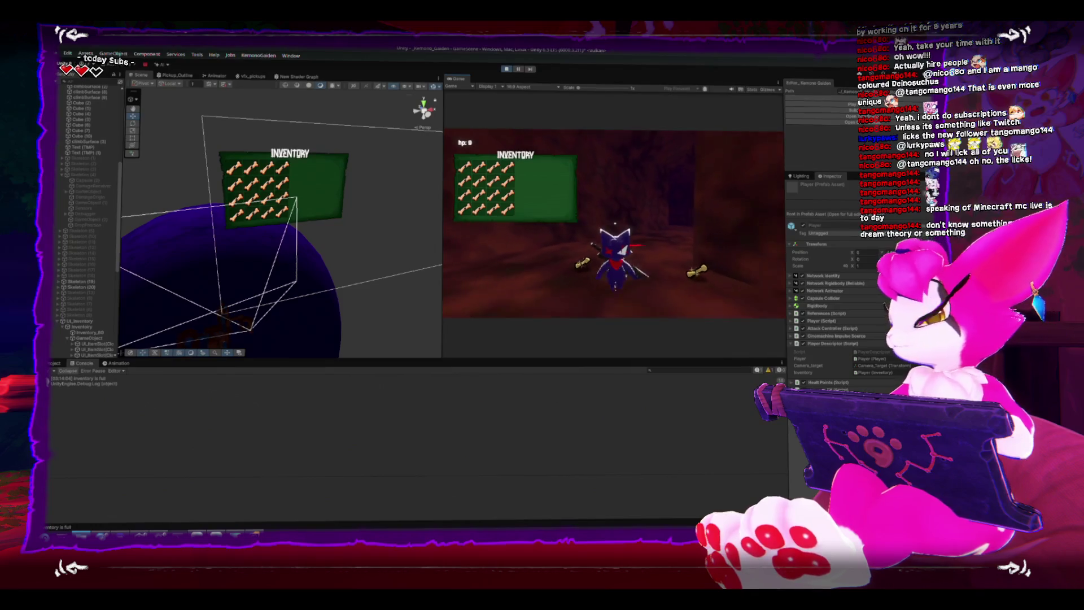
{"action": "key", "text": "w"}
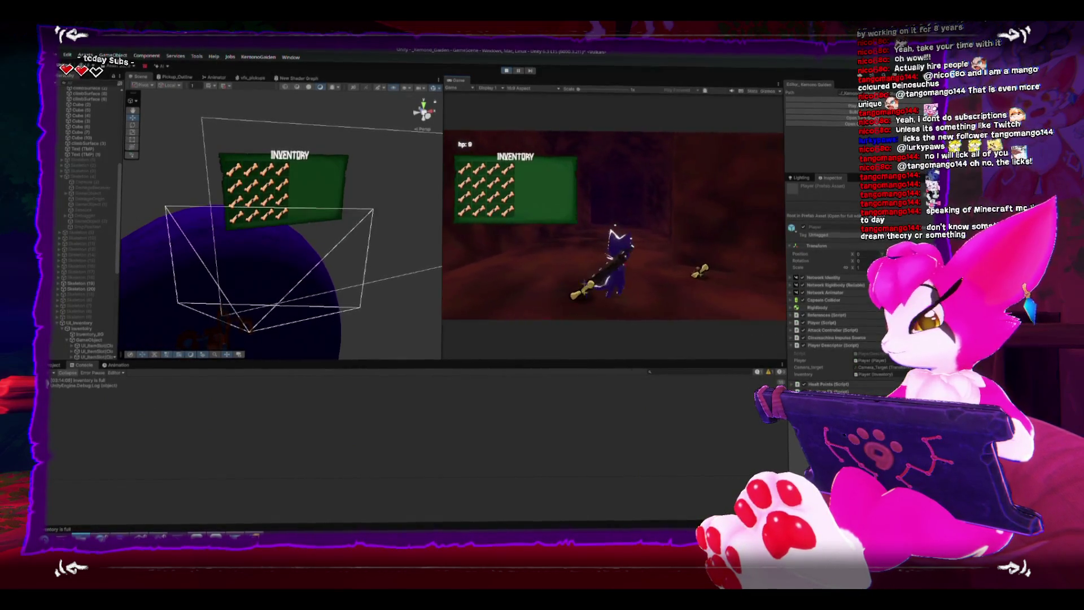
{"action": "left_click", "coordinate": [603, 234]}
{"action": "key", "text": "w"}
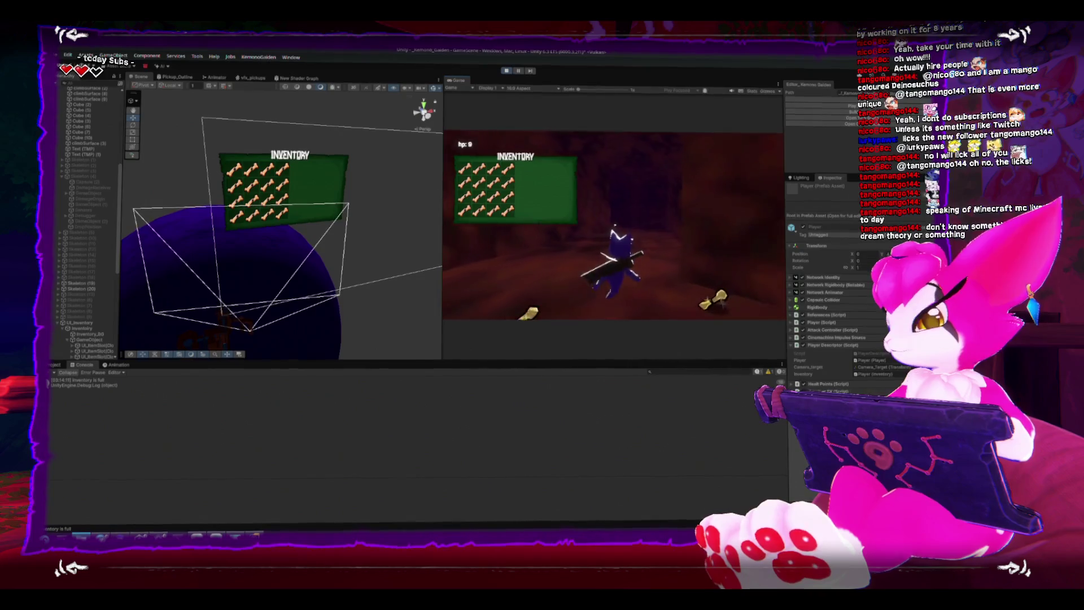
{"action": "left_click", "coordinate": [616, 260]}
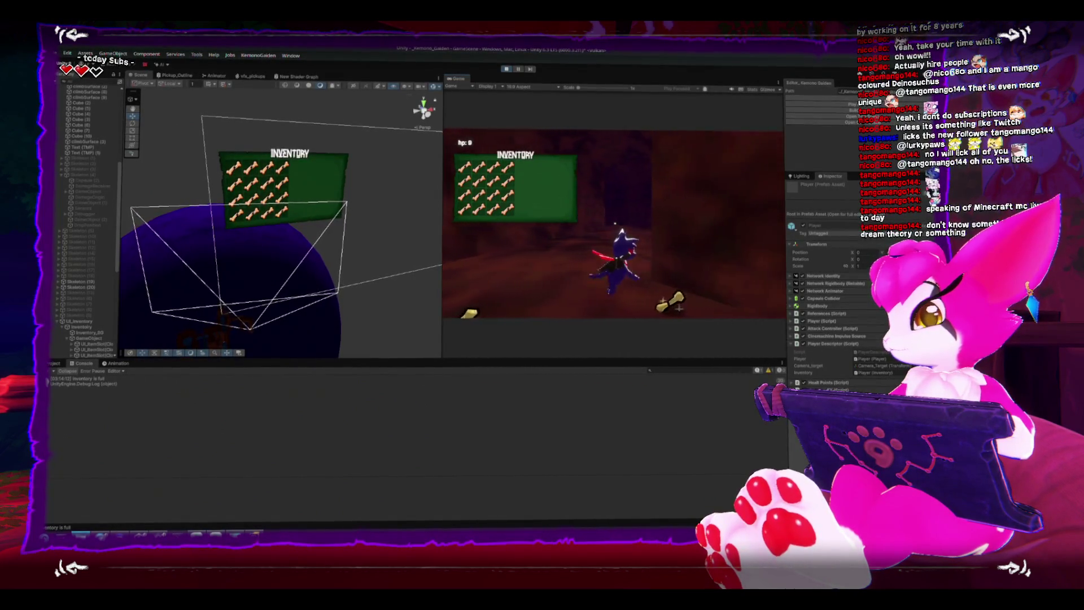
{"action": "left_click", "coordinate": [616, 259]}
{"action": "key", "text": "space"}
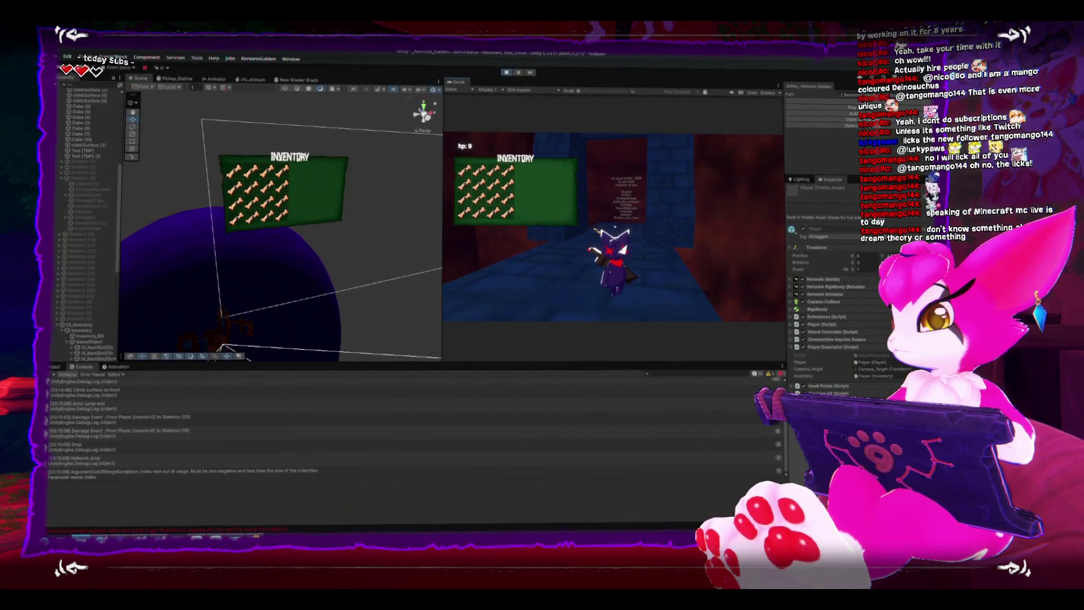
Step: Walk the character into the blue corridor, then pause and exit Play mode
{"action": "key", "text": "w"}
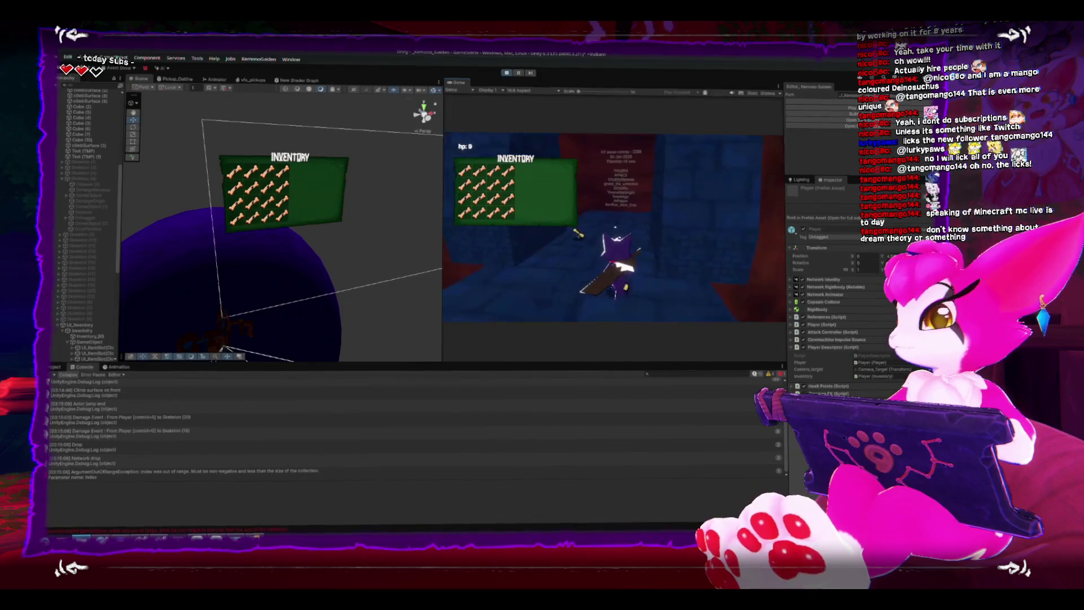
{"action": "key", "text": "w"}
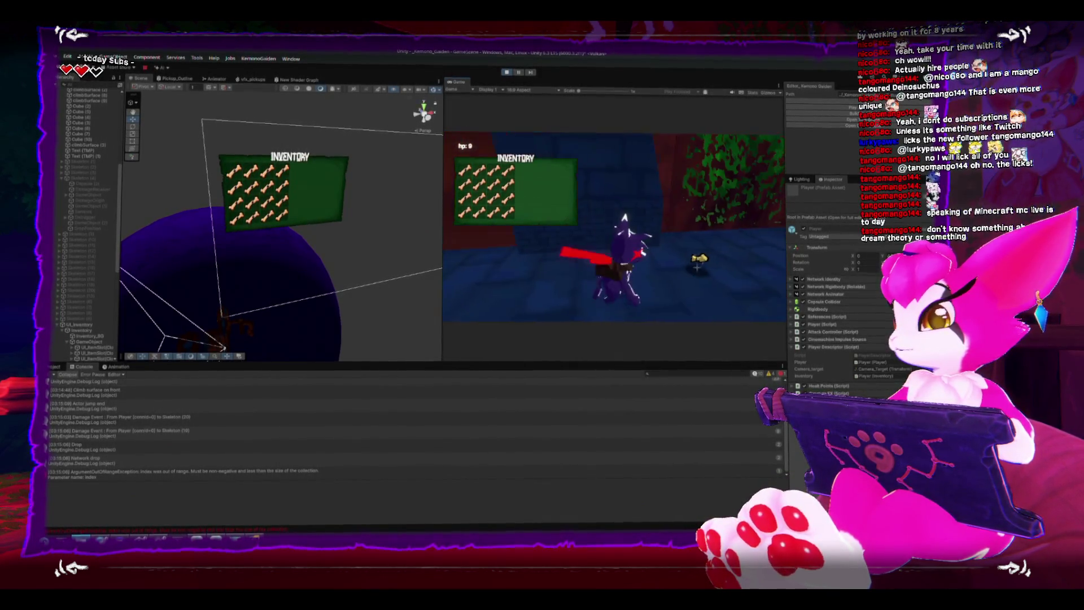
{"action": "key", "text": "Escape"}
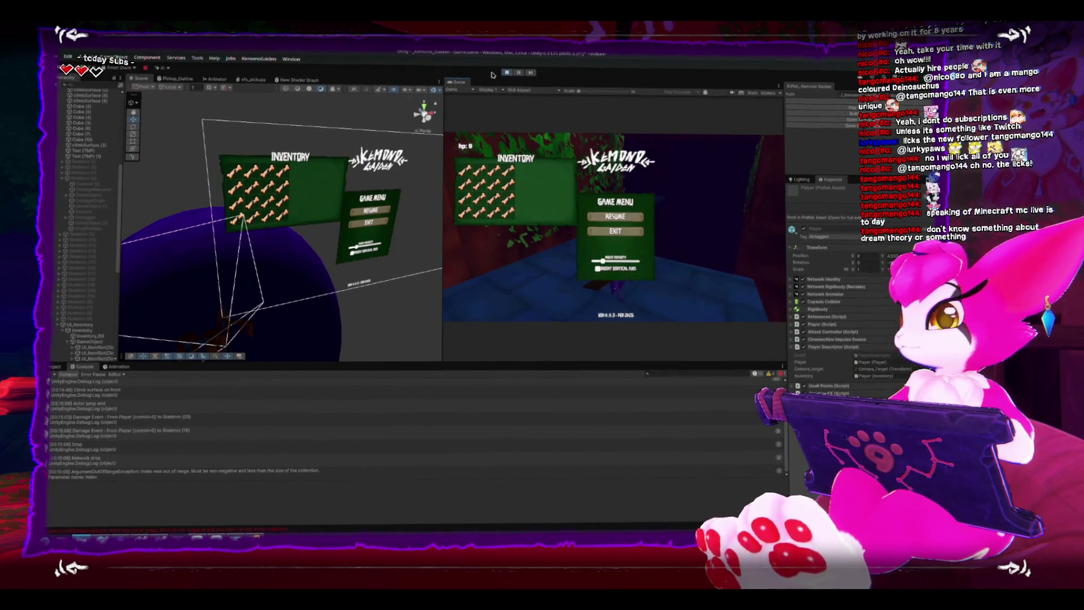
{"action": "left_click", "coordinate": [506, 72]}
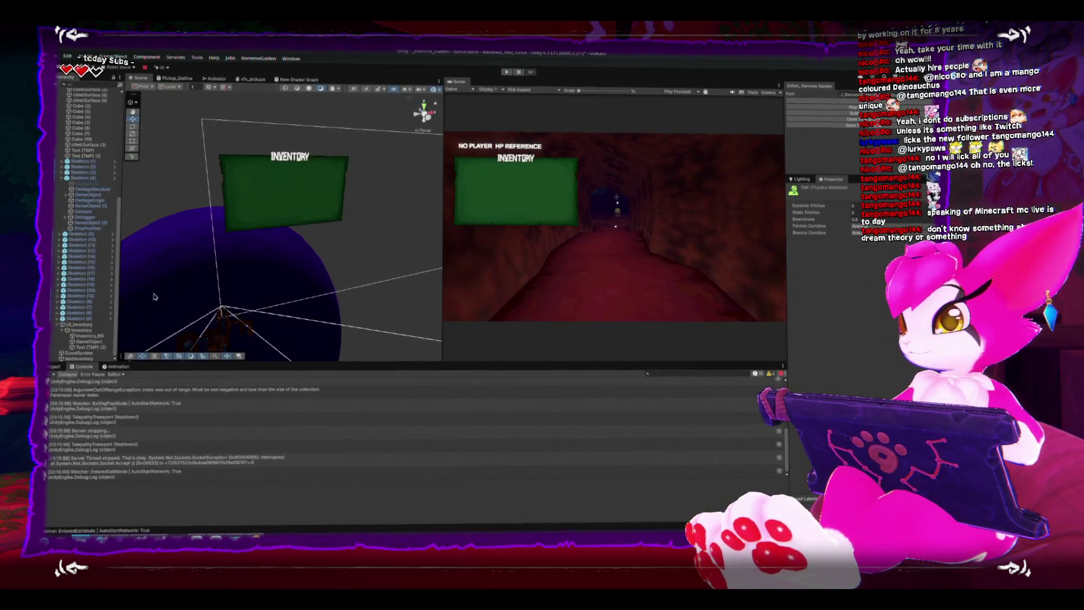
Step: Show the Project tab and select the Player prefab in Assets/Prefabs/Gameplay
{"action": "left_click", "coordinate": [54, 366]}
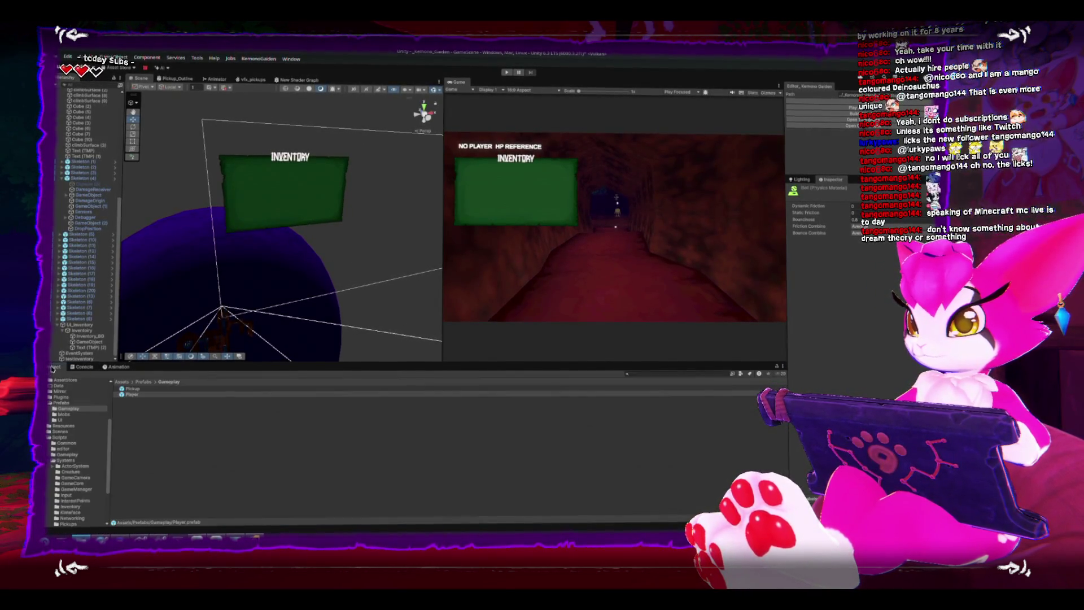
{"action": "left_click", "coordinate": [131, 392]}
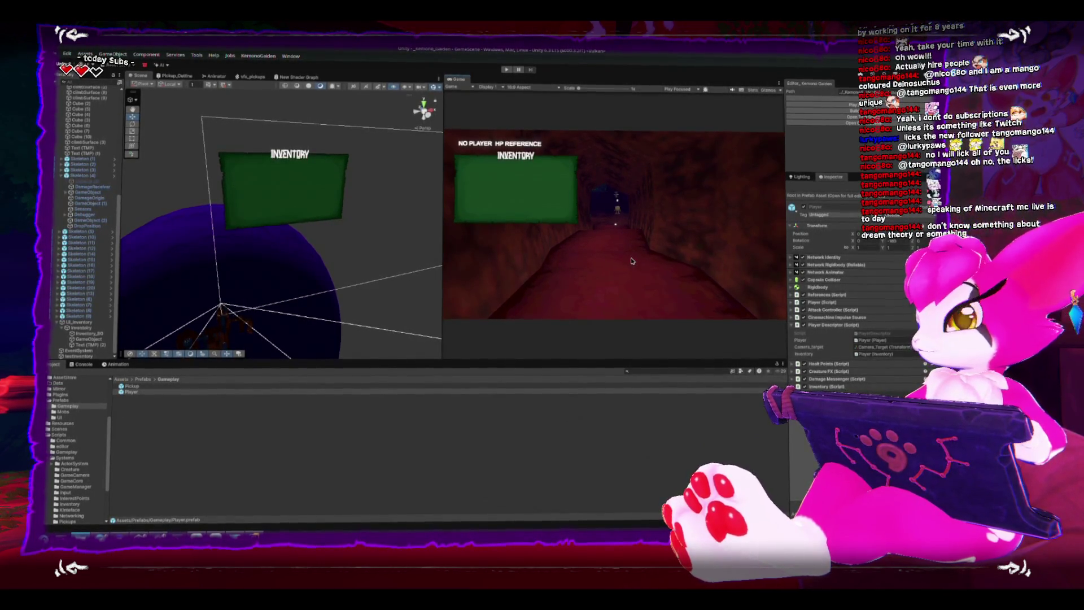
Step: Frame Dungeon_Blockout, orbit to a lower angle, and maximize then restore the Game view
{"action": "left_click", "coordinate": [224, 341]}
{"action": "key", "text": "f"}
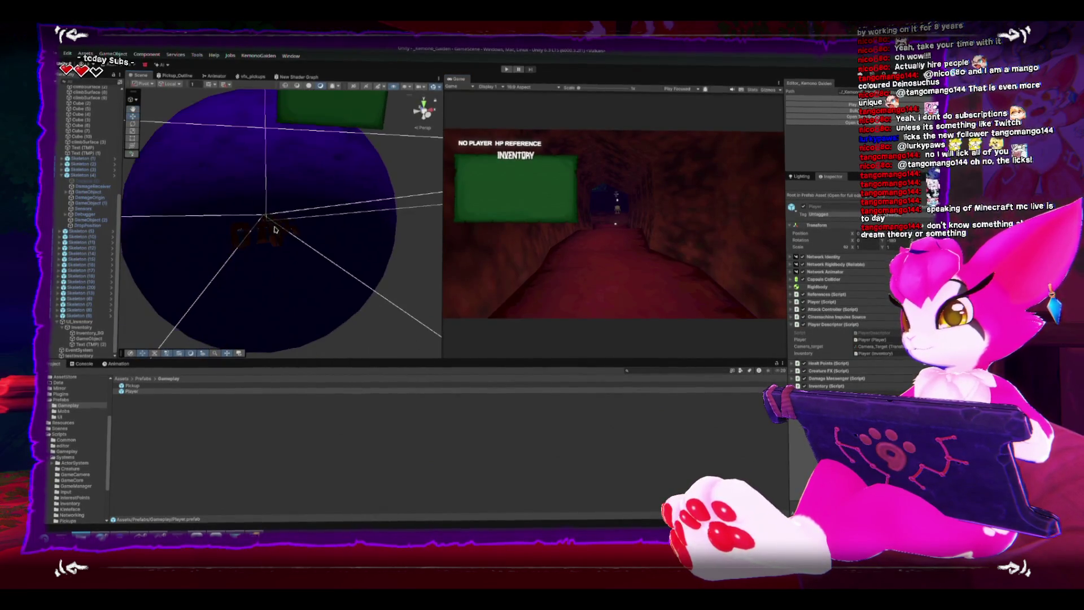
{"action": "scroll", "coordinate": [265, 238], "scroll_direction": "up", "scroll_amount": 6}
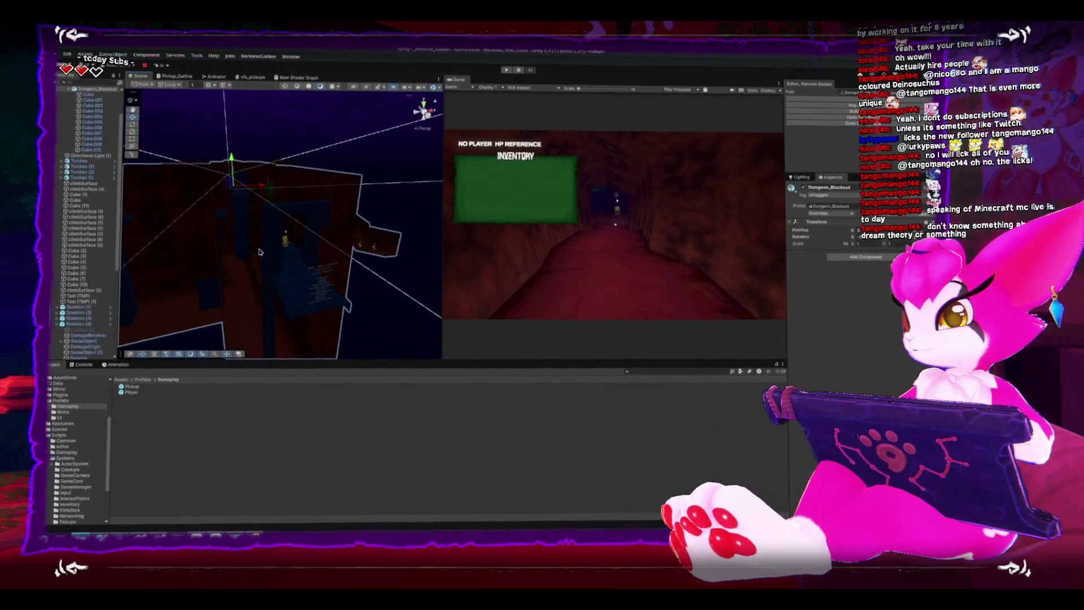
{"action": "mouse_move", "coordinate": [252, 252]}
{"action": "left_mouse_down"}
{"action": "mouse_move", "coordinate": [358, 229]}
{"action": "mouse_move", "coordinate": [341, 203]}
{"action": "mouse_move", "coordinate": [322, 288]}
{"action": "left_mouse_up"}
{"action": "key", "text": "shift+space"}
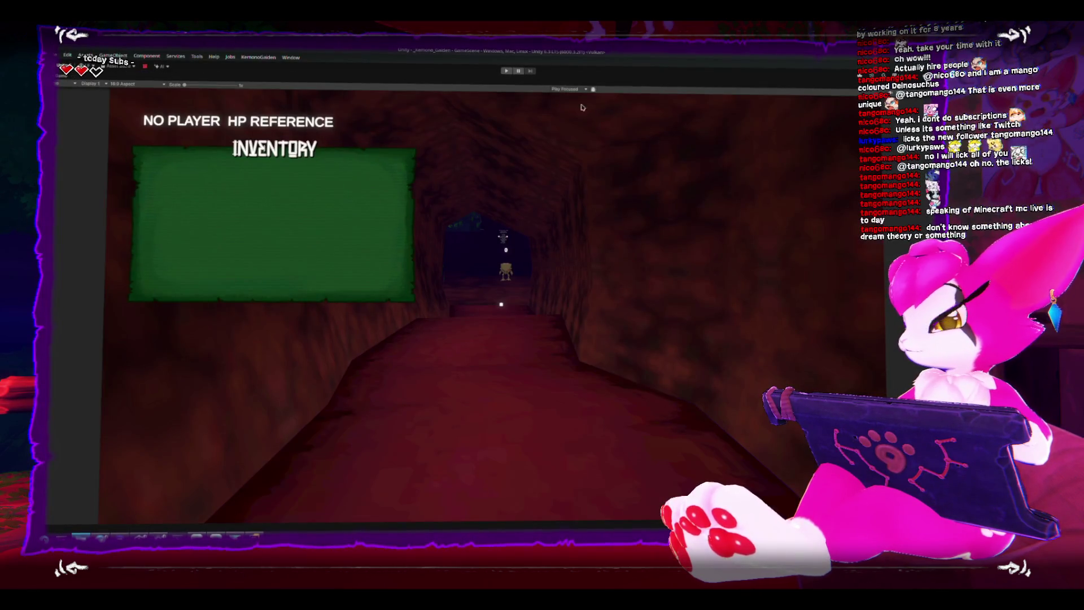
{"action": "key", "text": "shift+space"}
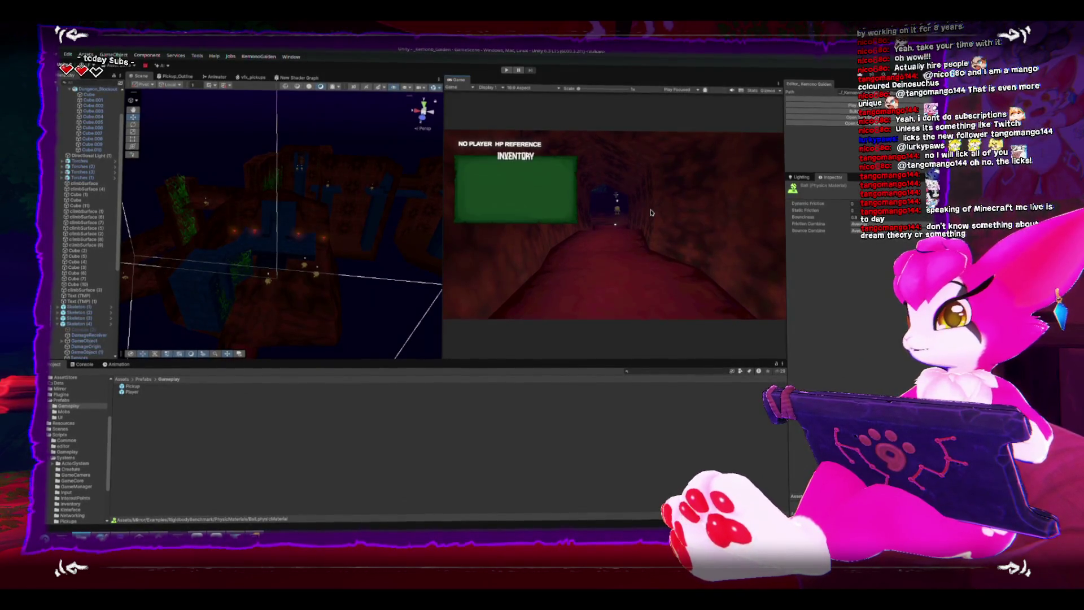
Step: Frame the Inventory panel head-on in the Scene, deselect it, then switch to Discord
{"action": "scroll", "coordinate": [87, 346], "scroll_direction": "down", "scroll_amount": 3}
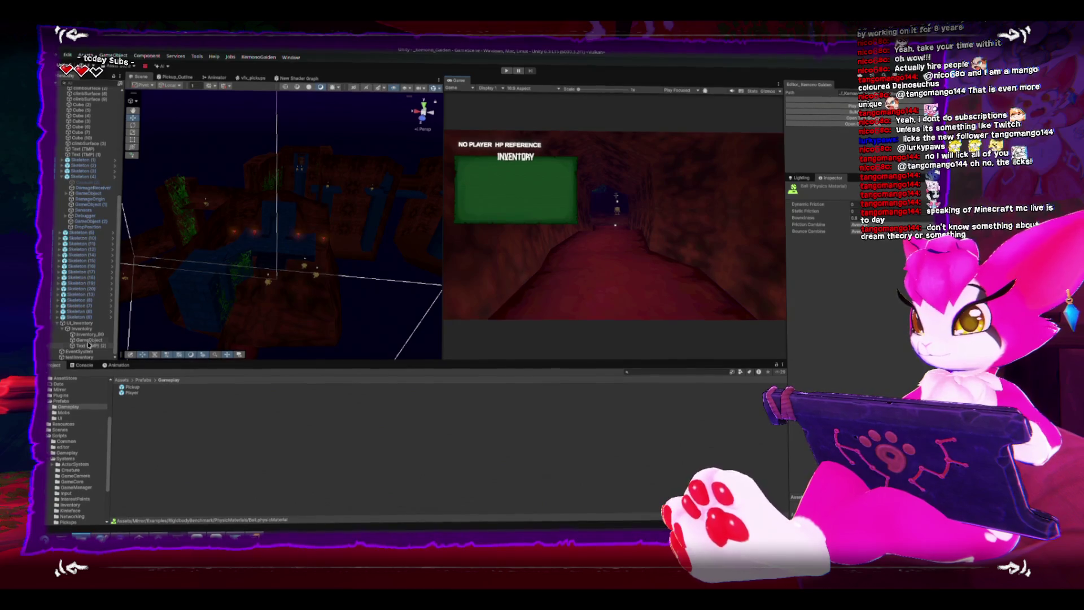
{"action": "left_click", "coordinate": [89, 328]}
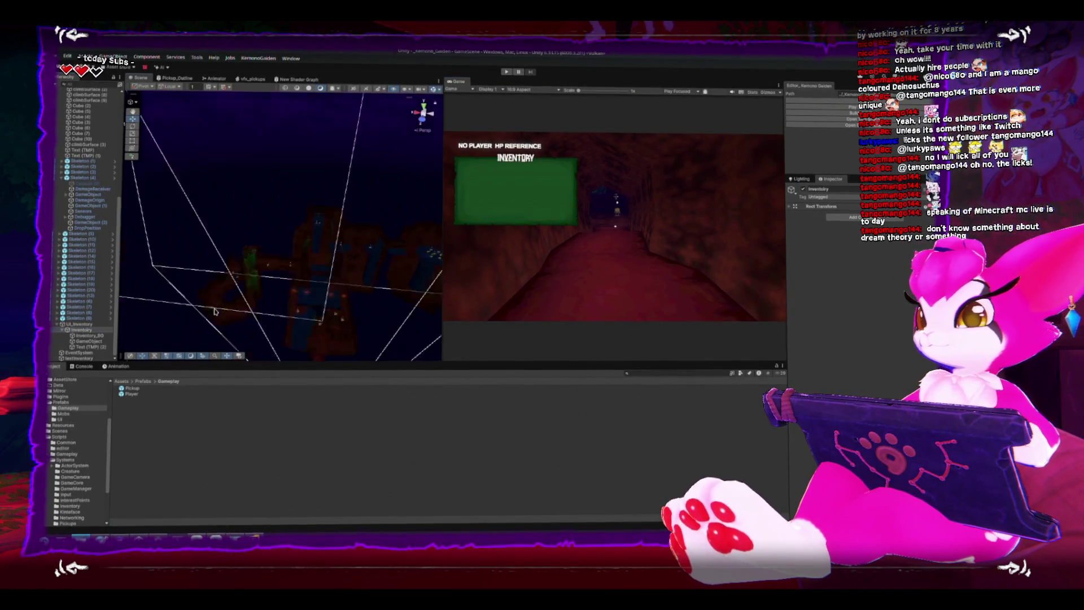
{"action": "key", "text": "f"}
{"action": "left_click_drag", "start_coordinate": [316, 254], "coordinate": [382, 251]}
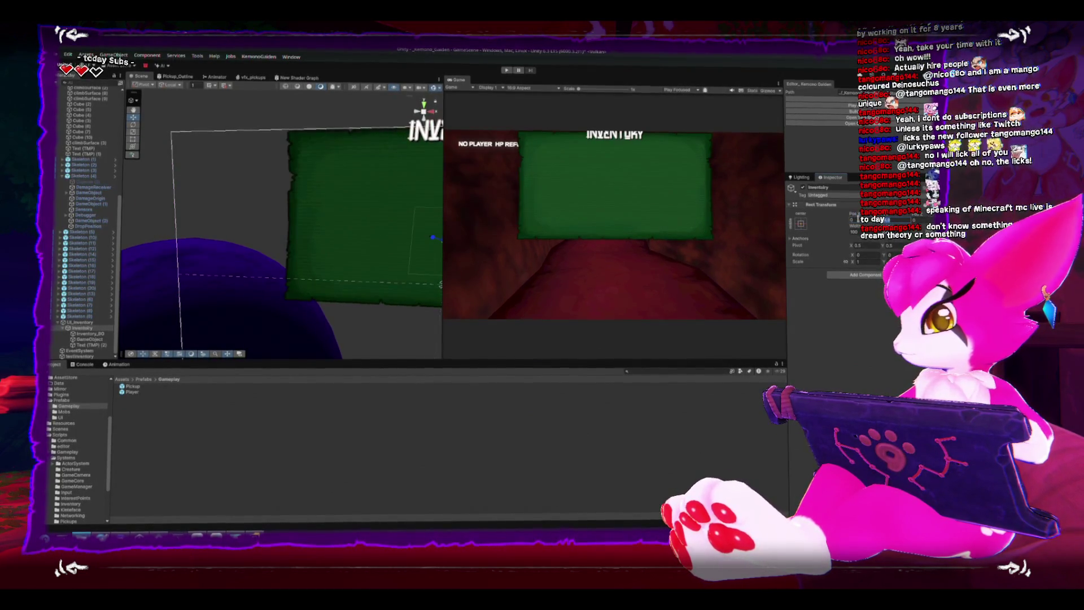
{"action": "key", "text": "f"}
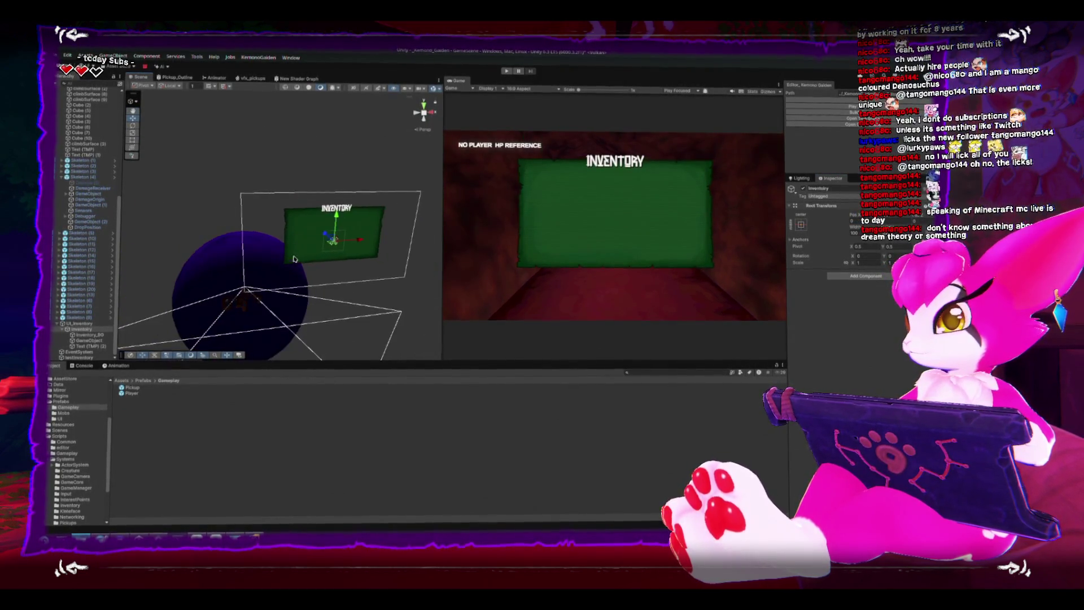
{"action": "mouse_move", "coordinate": [308, 230]}
{"action": "left_mouse_down"}
{"action": "mouse_move", "coordinate": [274, 226]}
{"action": "mouse_move", "coordinate": [301, 225]}
{"action": "mouse_move", "coordinate": [300, 210]}
{"action": "left_mouse_up"}
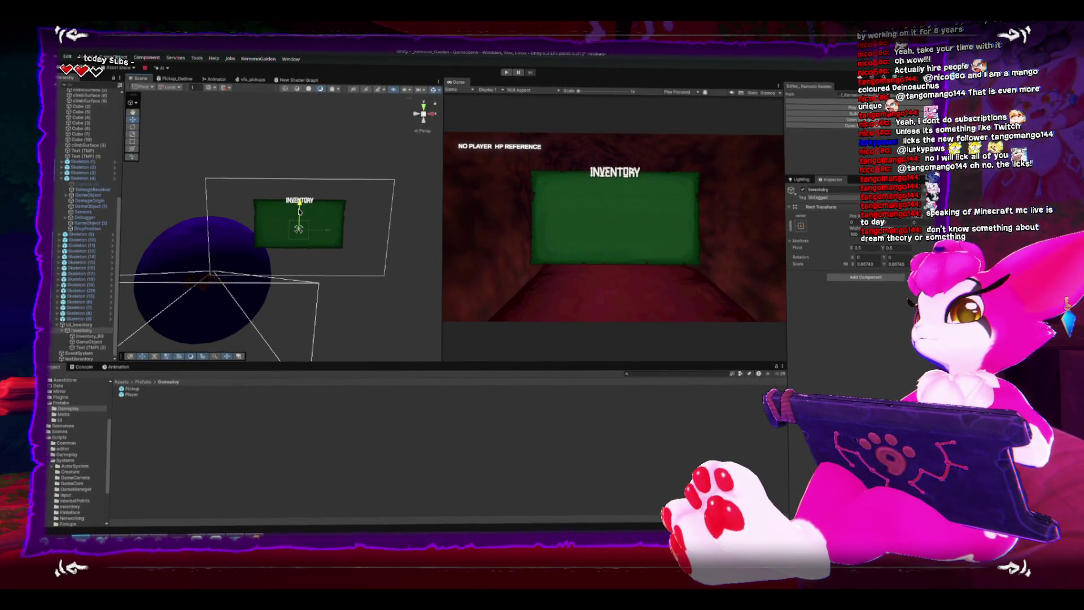
{"action": "left_click", "coordinate": [301, 127]}
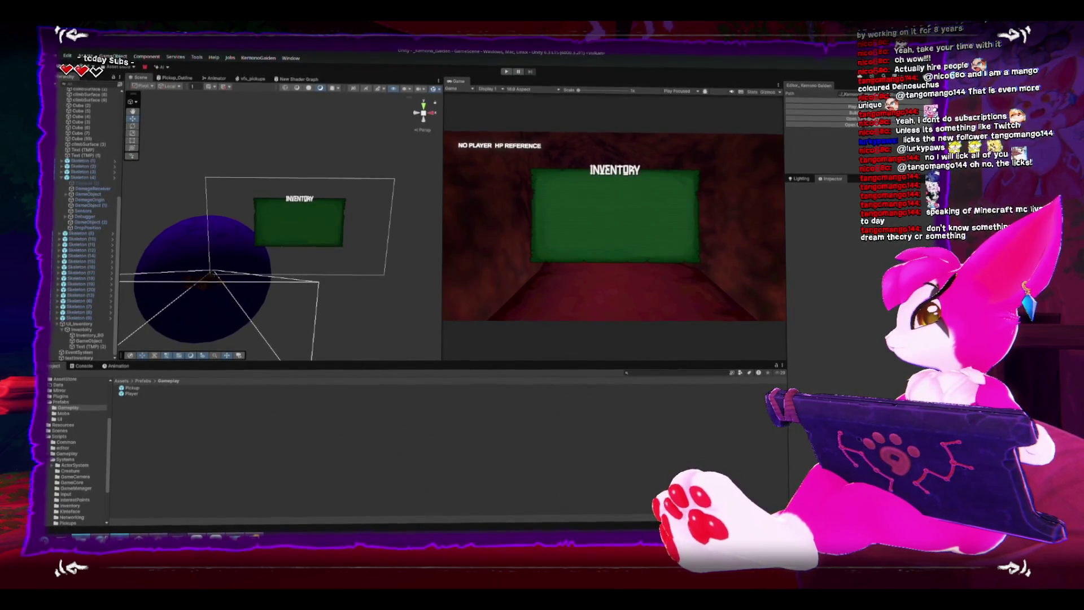
{"action": "key", "text": "alt+Tab"}
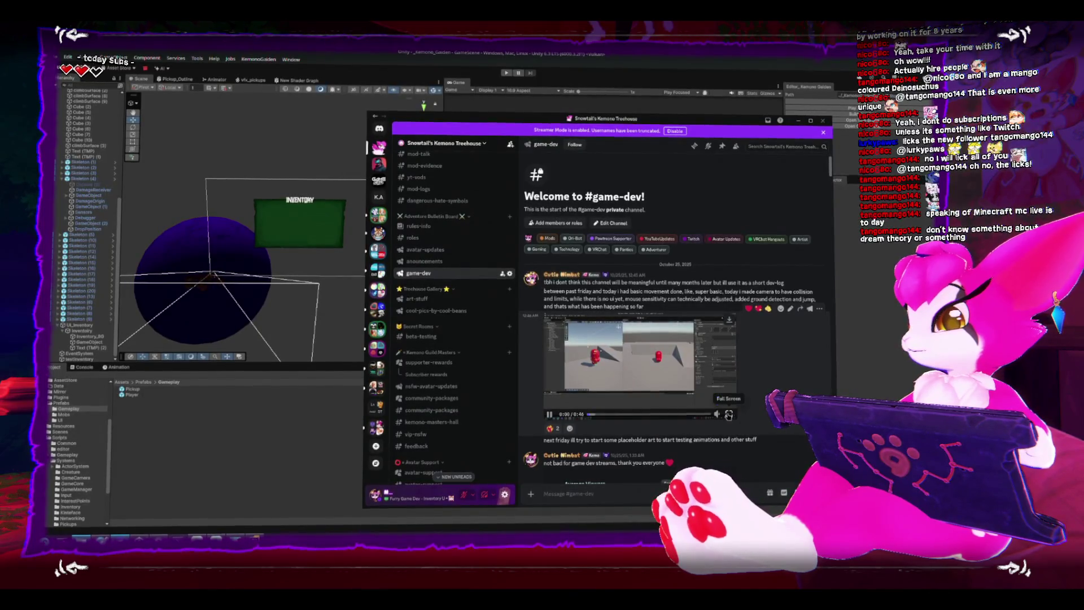
{"action": "left_click", "coordinate": [729, 415]}
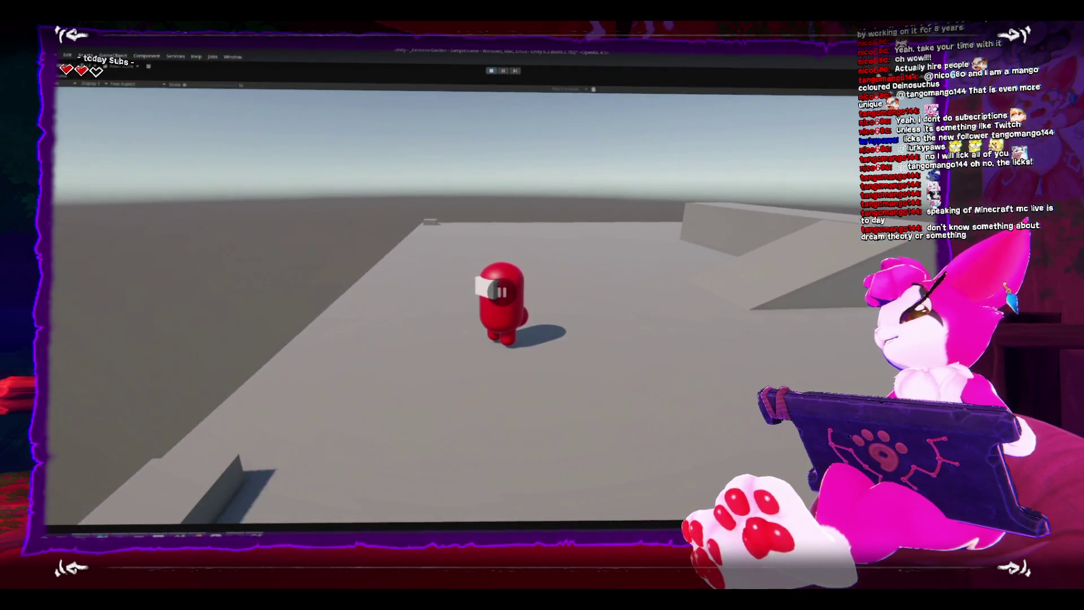
{"action": "key", "text": "Escape"}
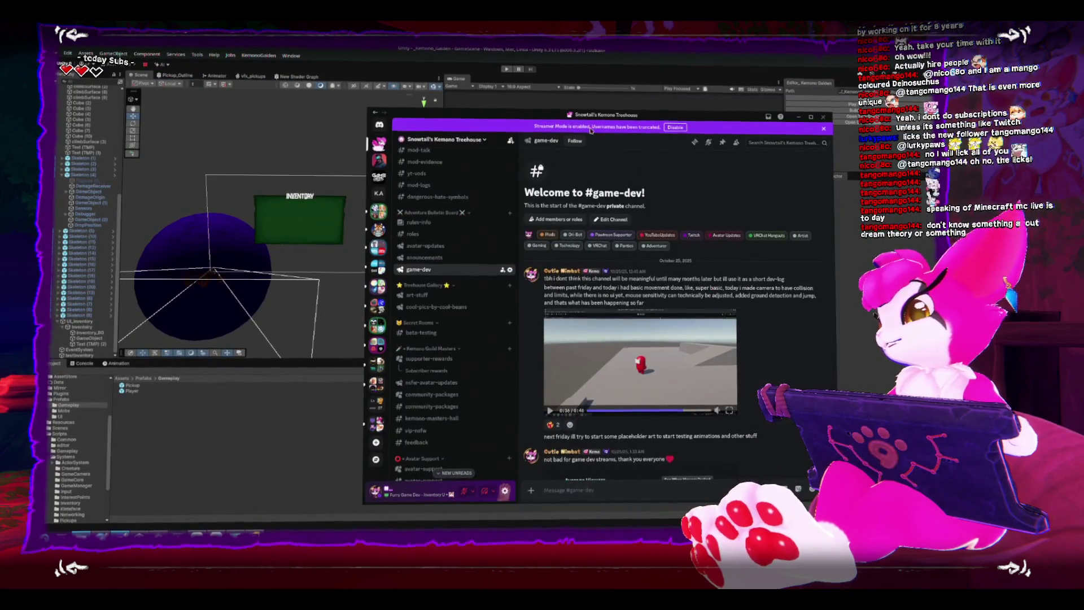
{"action": "left_click", "coordinate": [574, 109]}
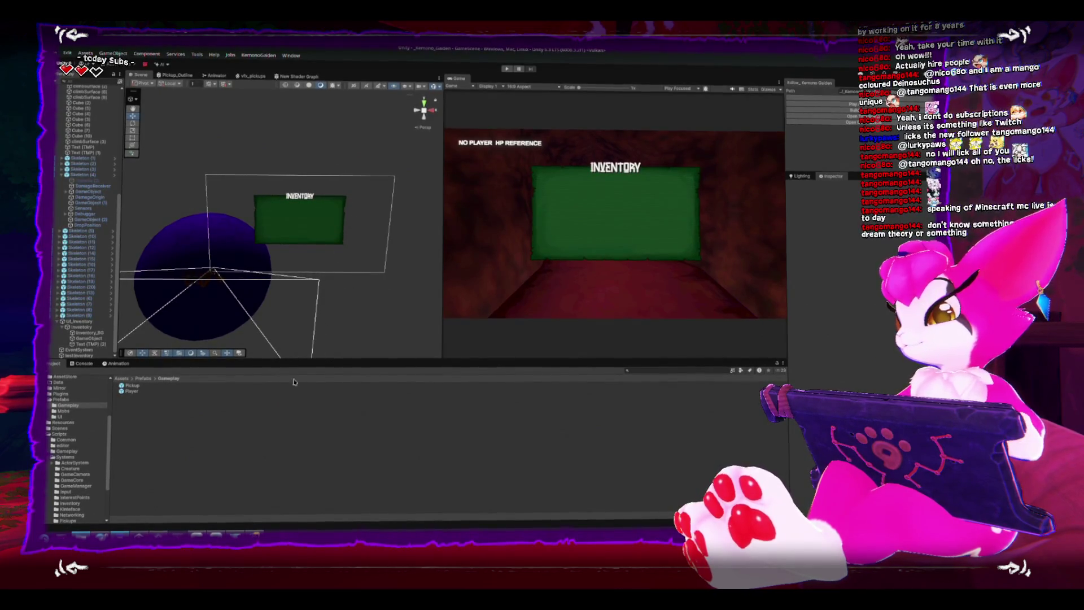
{"action": "key", "text": "alt+Tab"}
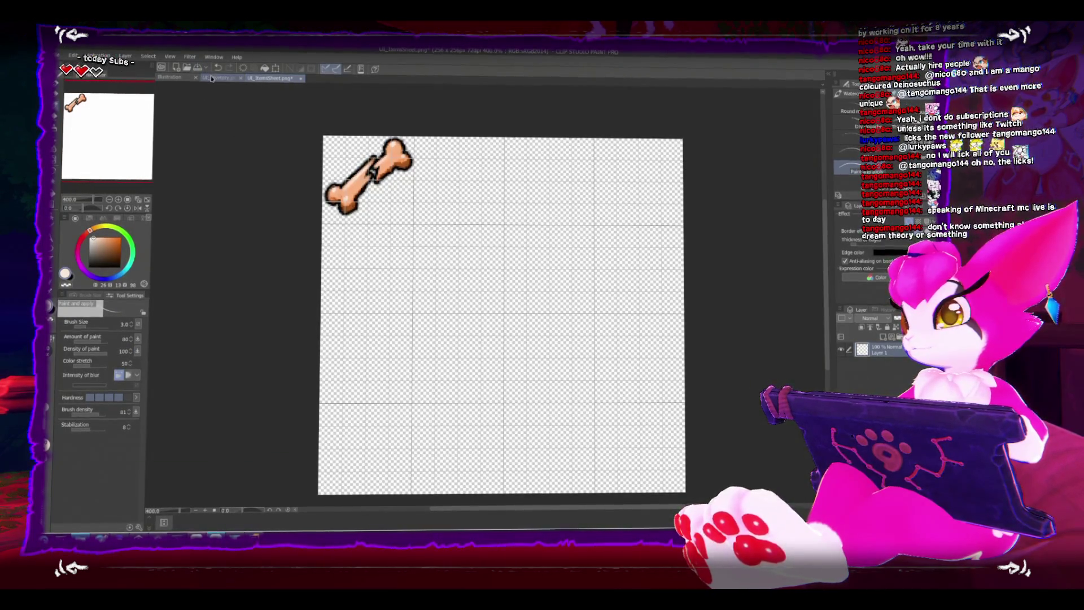
Step: Look over the green inventory panel artwork in UI_Inventory.png
{"action": "left_click", "coordinate": [212, 80]}
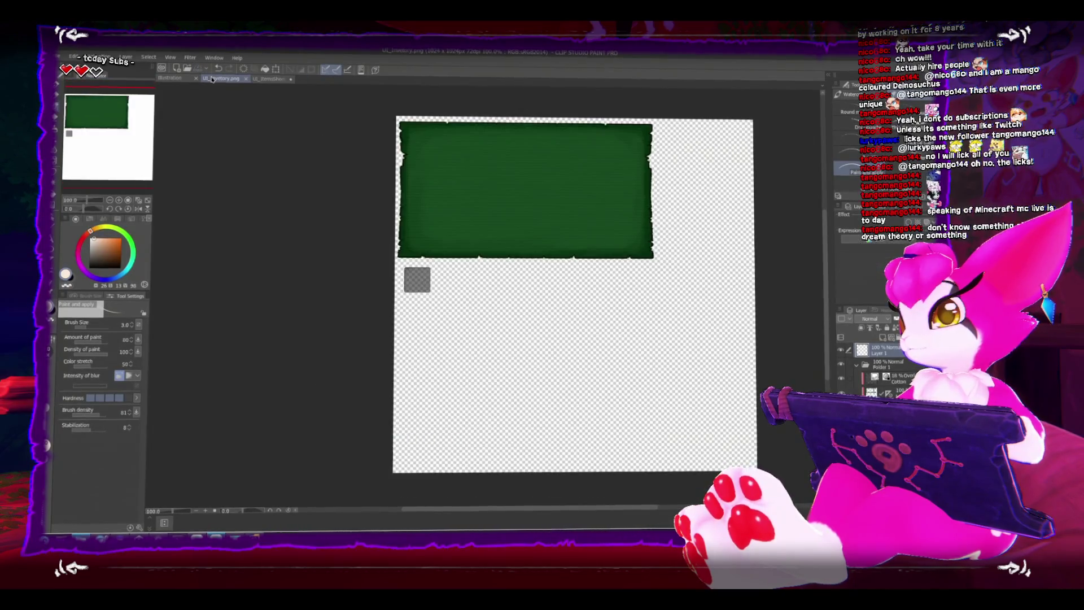
{"action": "scroll", "coordinate": [450, 239], "scroll_direction": "up", "scroll_amount": 2}
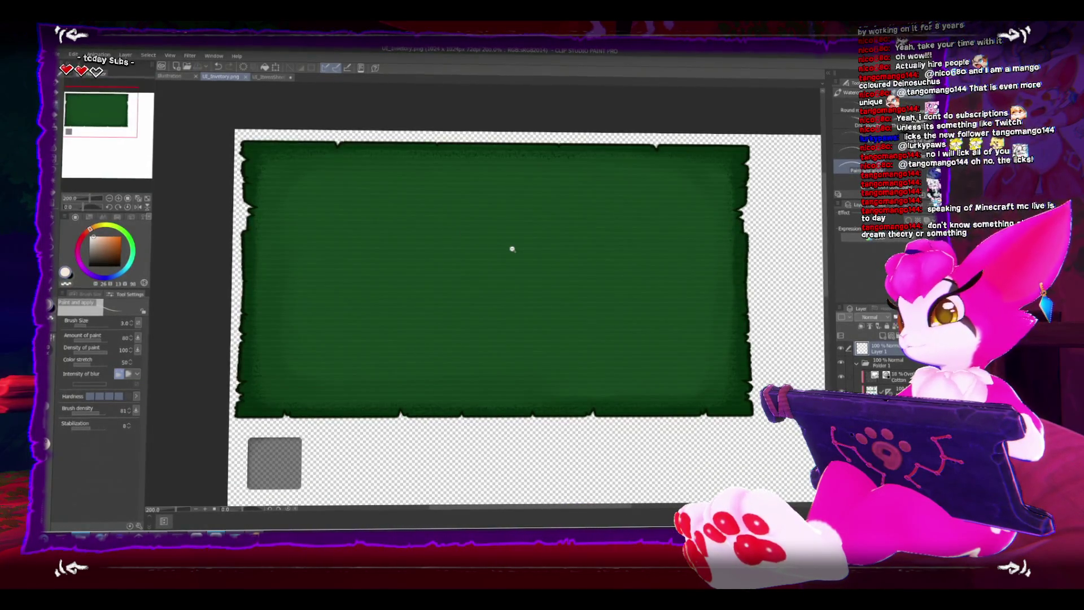
{"action": "scroll", "coordinate": [497, 237], "scroll_direction": "down", "scroll_amount": 1}
Step: Bring up the UI_ItemsSheet.png item sheet, pan to the pixel-art bone sprite, then return to Unity
{"action": "key", "text": "ctrl+Tab"}
{"action": "scroll", "coordinate": [372, 169], "scroll_direction": "up", "scroll_amount": 2}
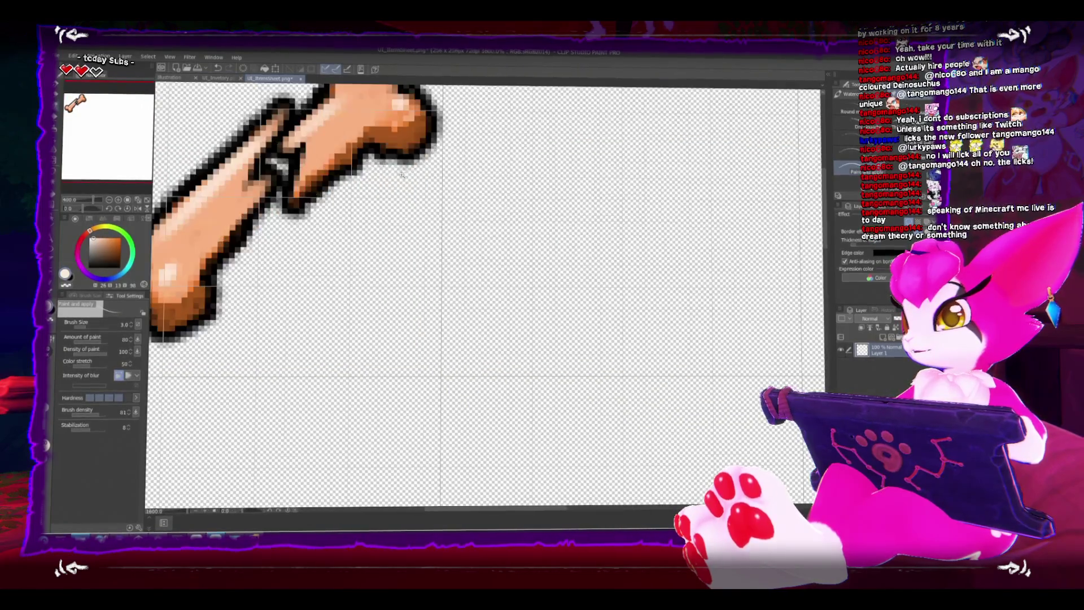
{"action": "scroll", "coordinate": [373, 169], "scroll_direction": "down", "scroll_amount": 2}
{"action": "scroll", "coordinate": [326, 164], "scroll_direction": "up", "scroll_amount": 1}
{"action": "left_click_drag", "start_coordinate": [357, 165], "coordinate": [357, 221]}
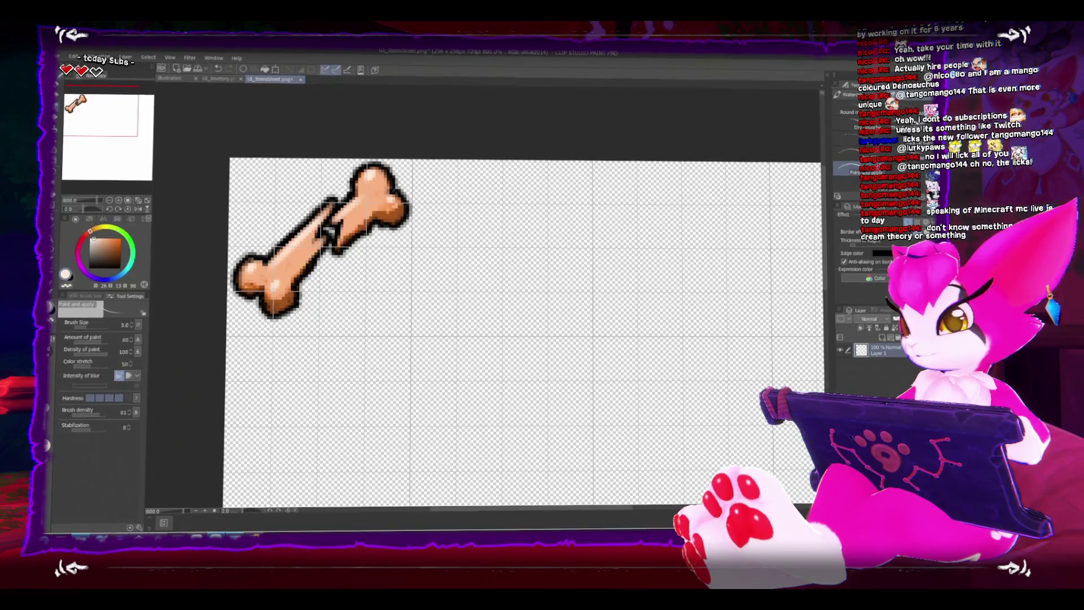
{"action": "left_click", "coordinate": [159, 503]}
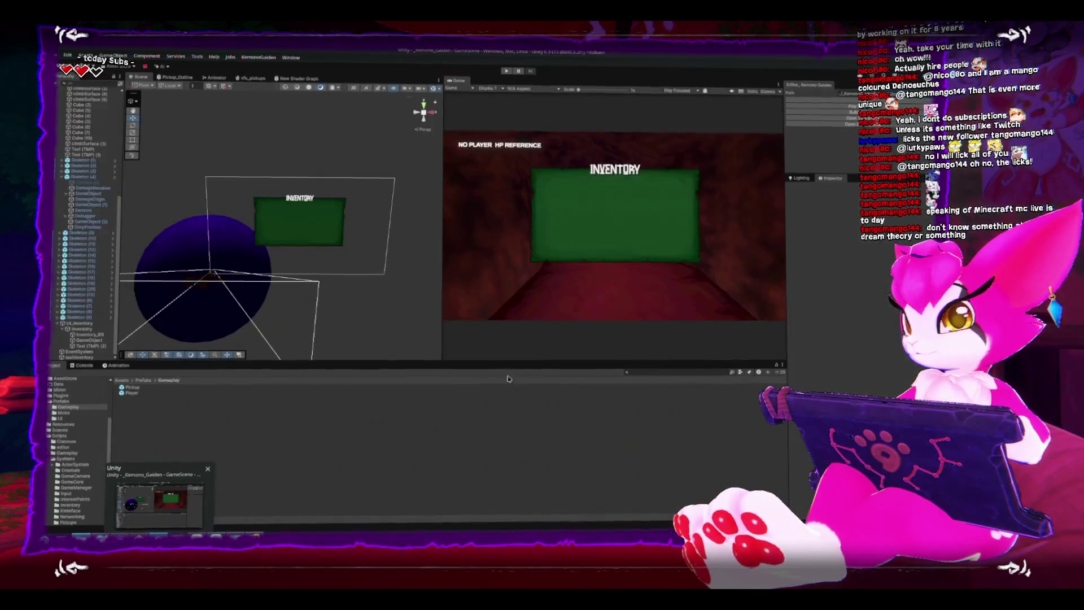
{"action": "key", "text": "super"}
{"action": "type", "text": "smart"}
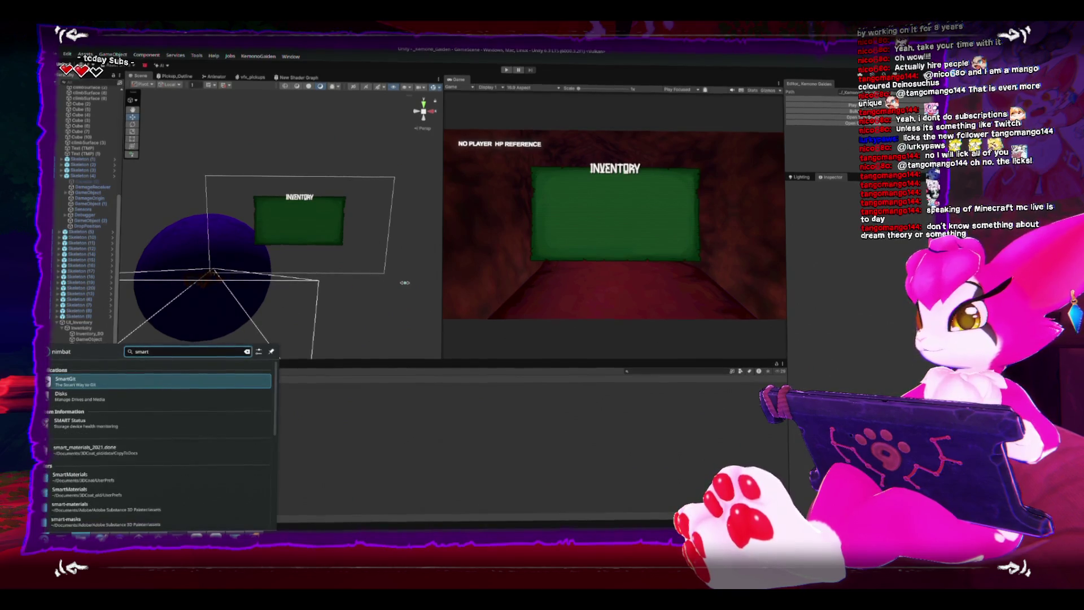
{"action": "key", "text": "Escape"}
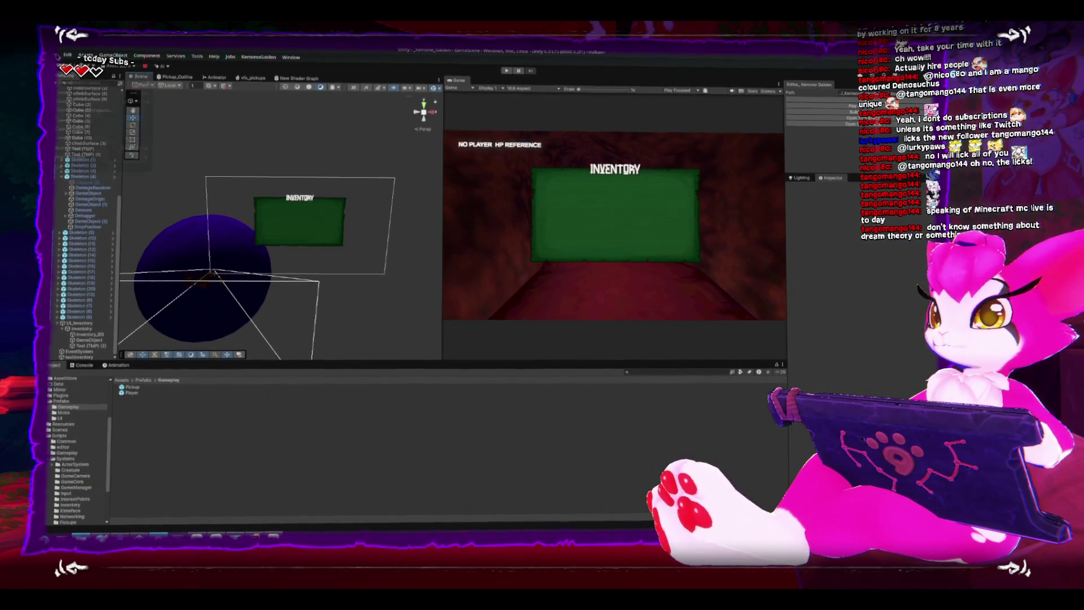
{"action": "key", "text": "alt+f"}
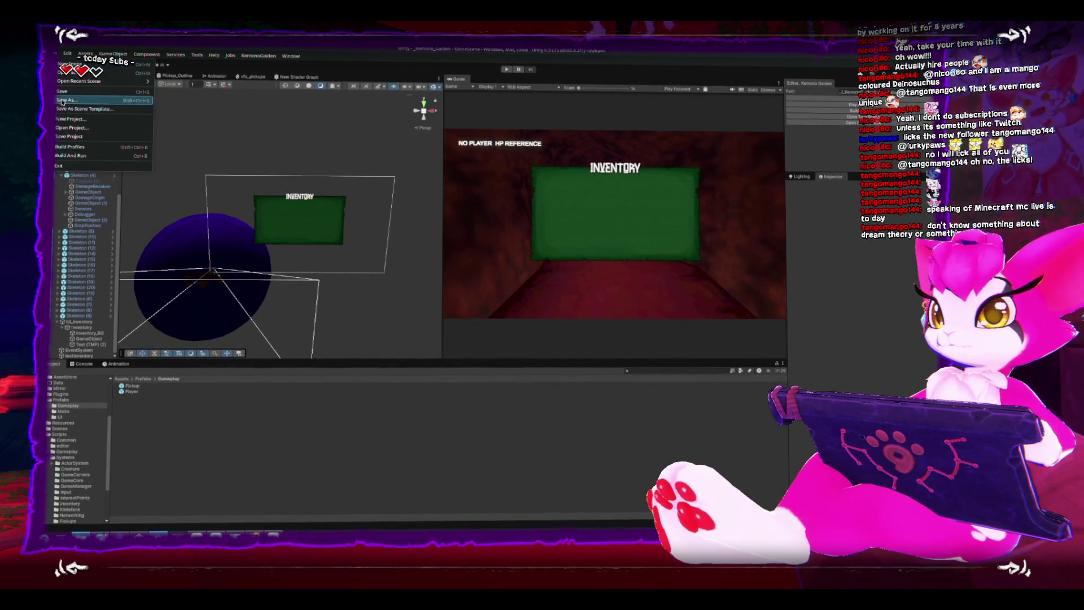
{"action": "left_click", "coordinate": [63, 101]}
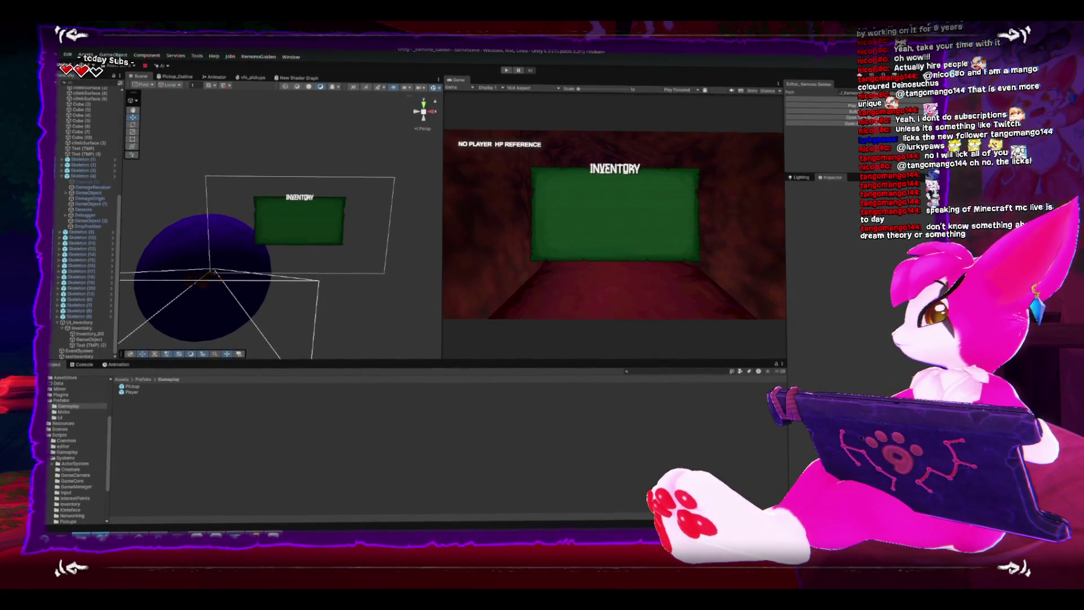
{"action": "key", "text": "alt+Tab"}
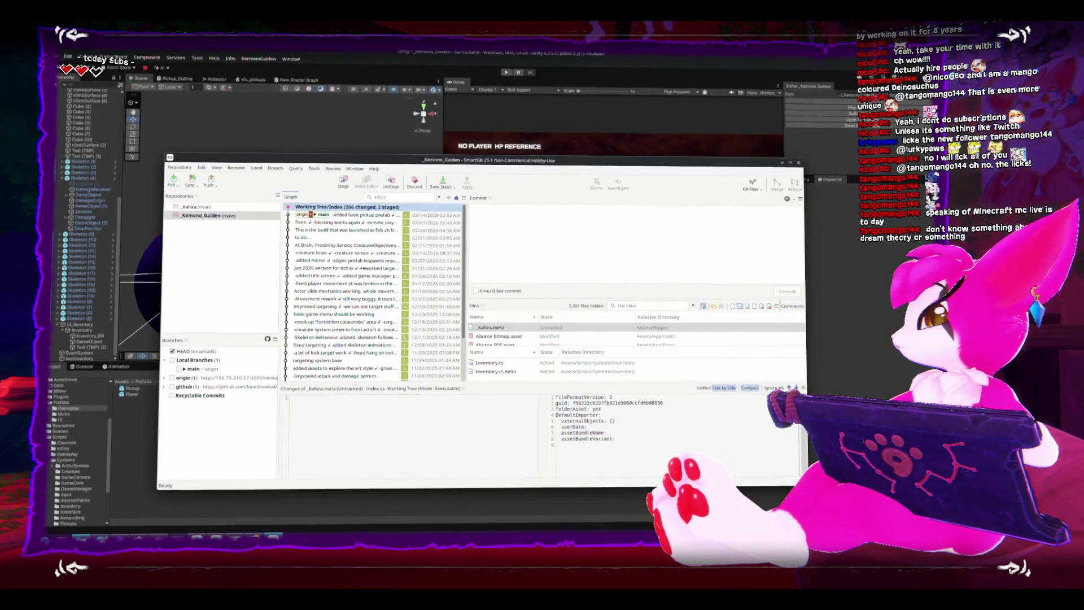
Step: Review the changed-file list and stage everything, bringing SmartGit to 207 staged changes
{"action": "left_click", "coordinate": [344, 181]}
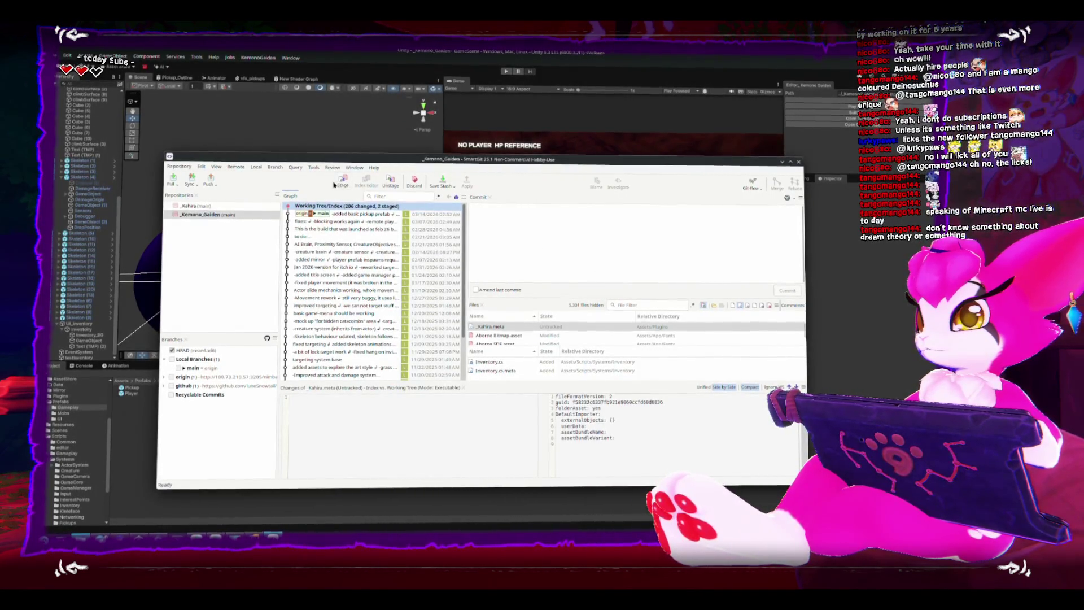
{"action": "scroll", "coordinate": [595, 355], "scroll_direction": "down", "scroll_amount": 5}
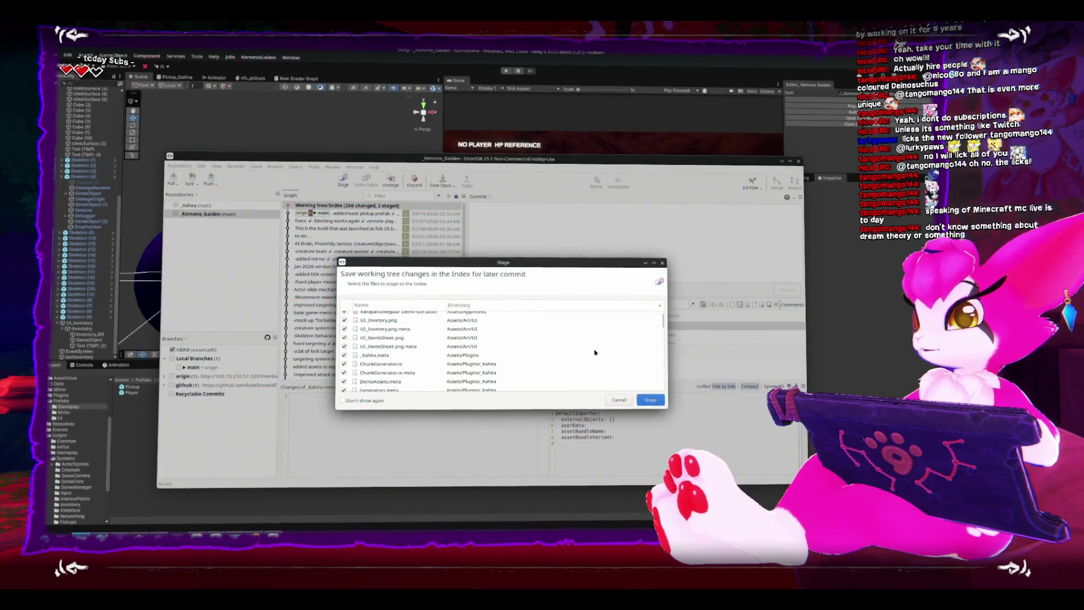
{"action": "scroll", "coordinate": [600, 344], "scroll_direction": "down", "scroll_amount": 10}
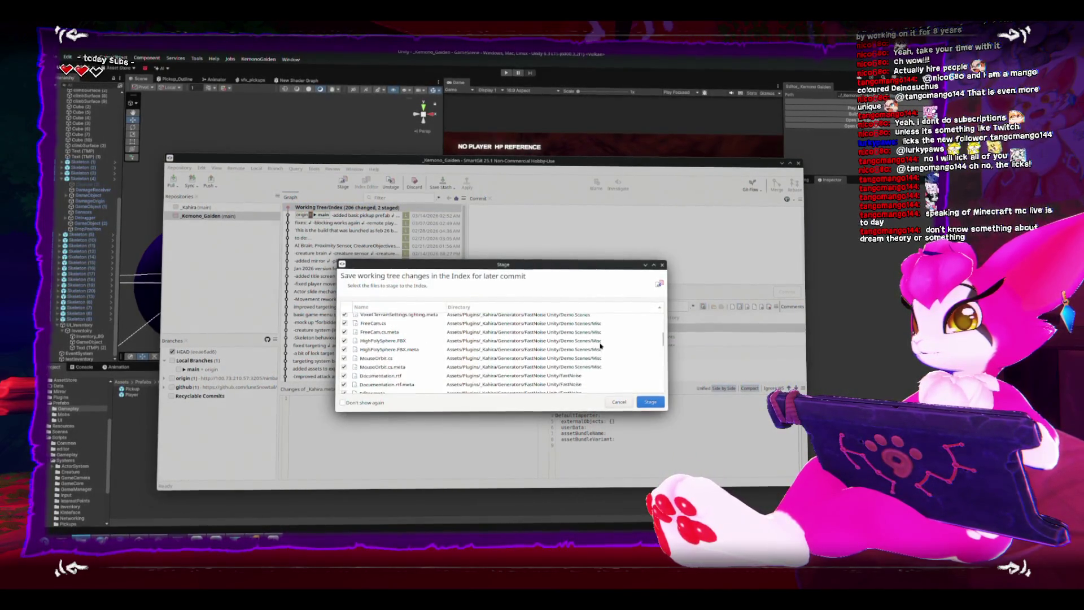
{"action": "left_click_drag", "start_coordinate": [664, 344], "coordinate": [672, 320]}
{"action": "left_click", "coordinate": [653, 400]}
{"action": "left_click", "coordinate": [524, 237]}
{"action": "type", "text": "Inventory base work"}
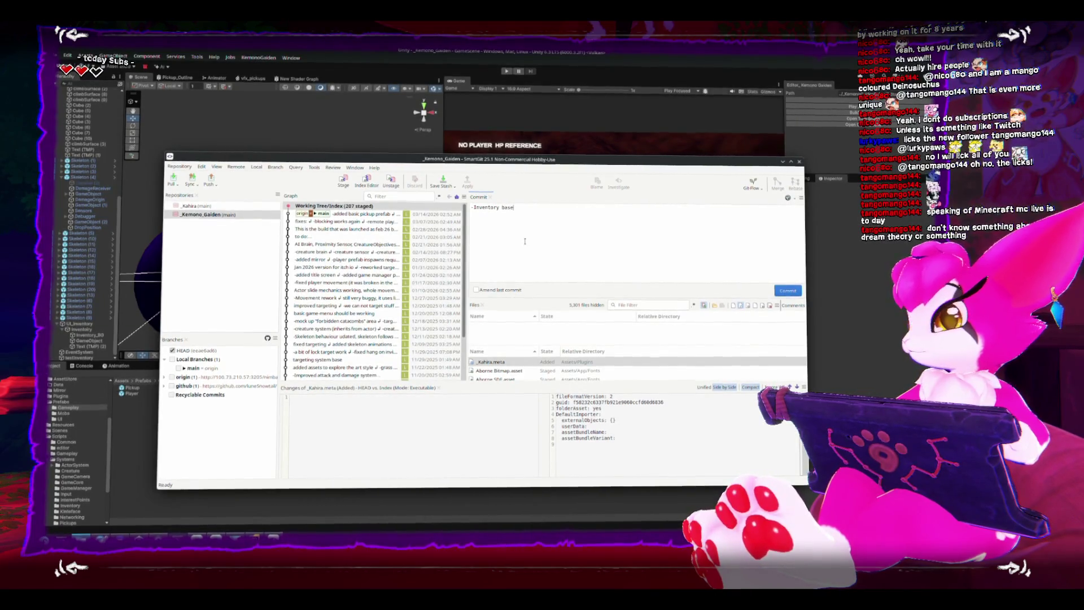
Step: Commit the staged work with the multi-line 'Inventory base working…' message and start a sync with the remote
{"action": "type", "text": "ing (uses magic numbers, no source of tru"}
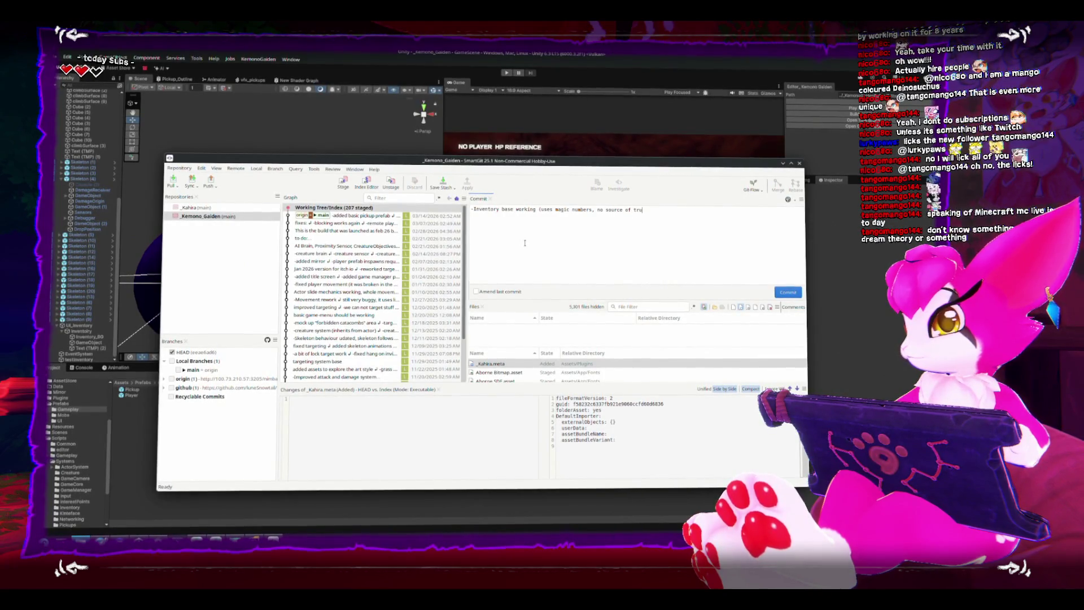
{"action": "type", "text": "n this yet but inventory creates a 2d arr"}
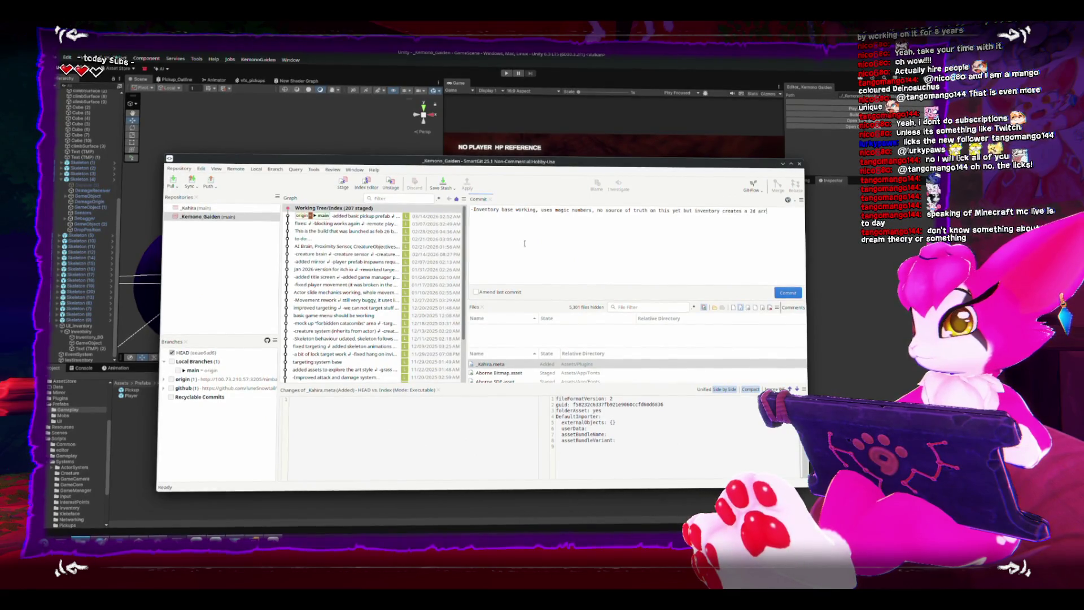
{"action": "type", "text": "ay with item slots"}
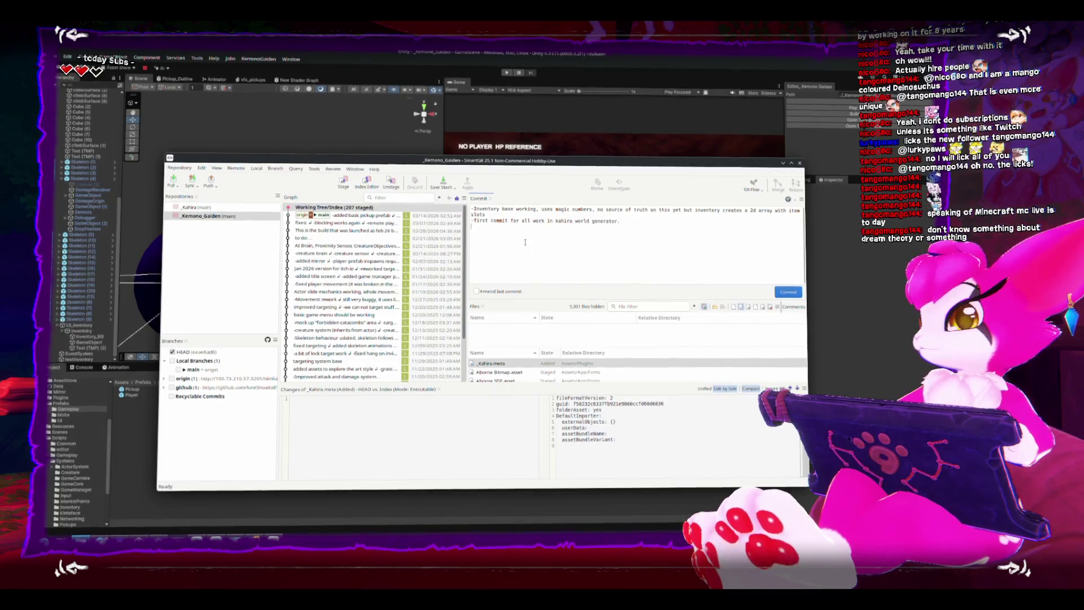
{"action": "type", "text": "art for inv"}
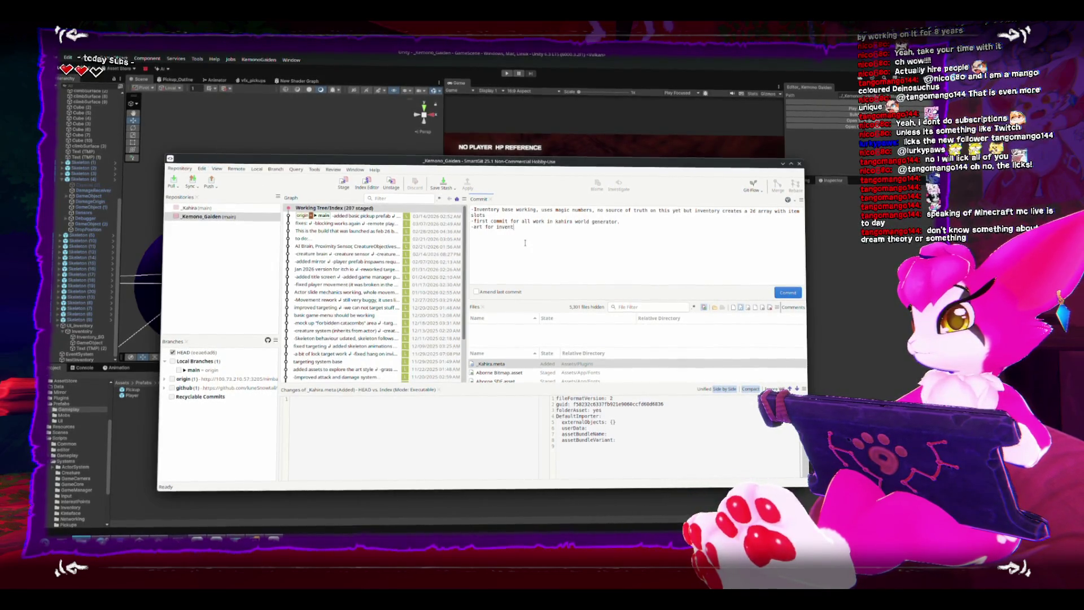
{"action": "type", "text": "en"}
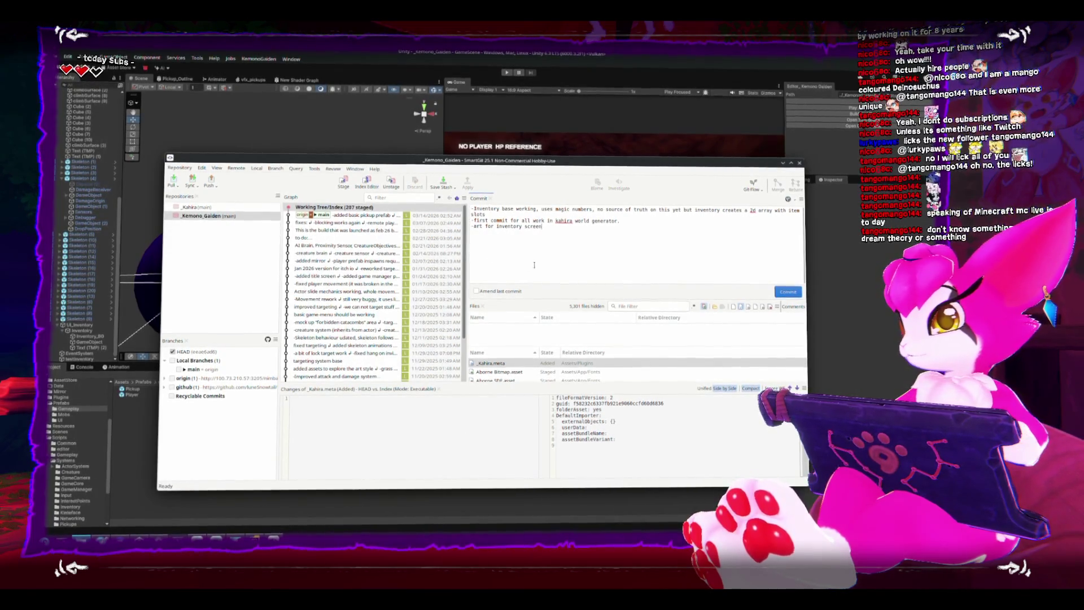
{"action": "left_click", "coordinate": [782, 292]}
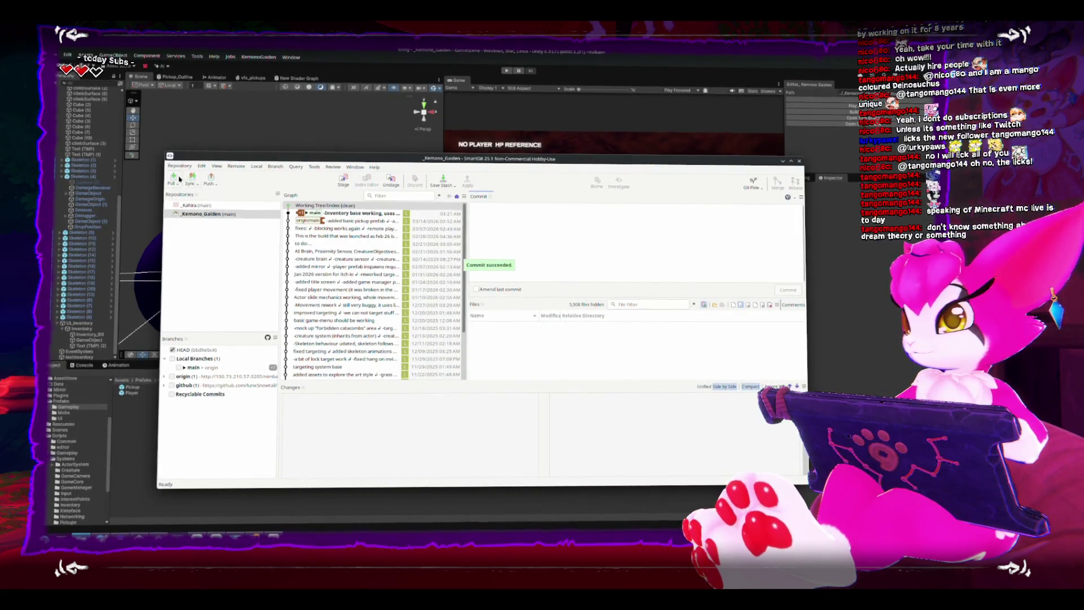
{"action": "left_click", "coordinate": [189, 180]}
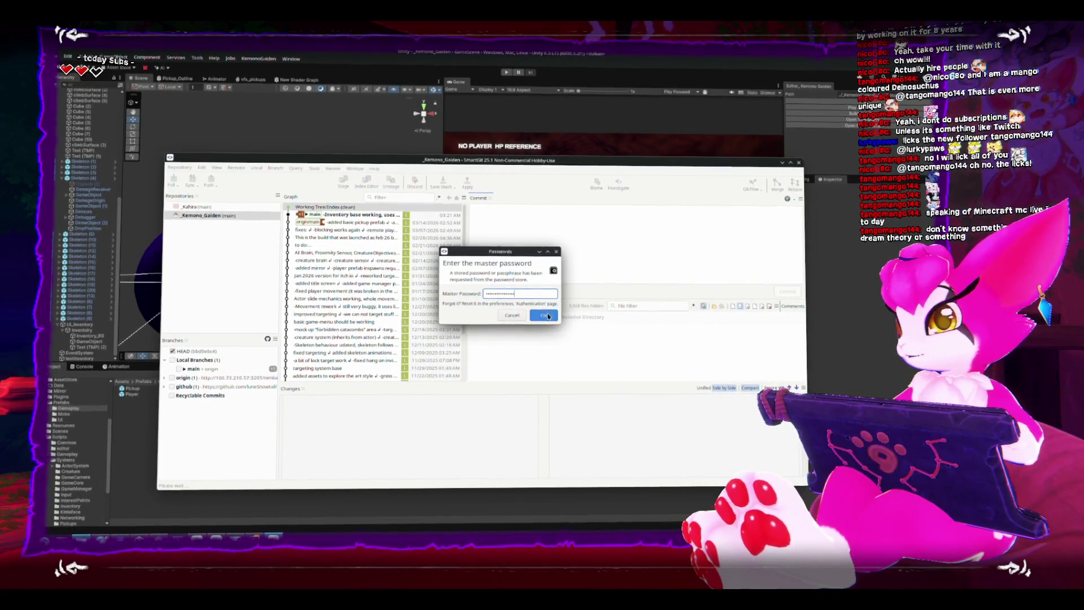
Step: Confirm the master-password prompt to push the commit, then go back to the Unity editor
{"action": "left_click", "coordinate": [543, 315]}
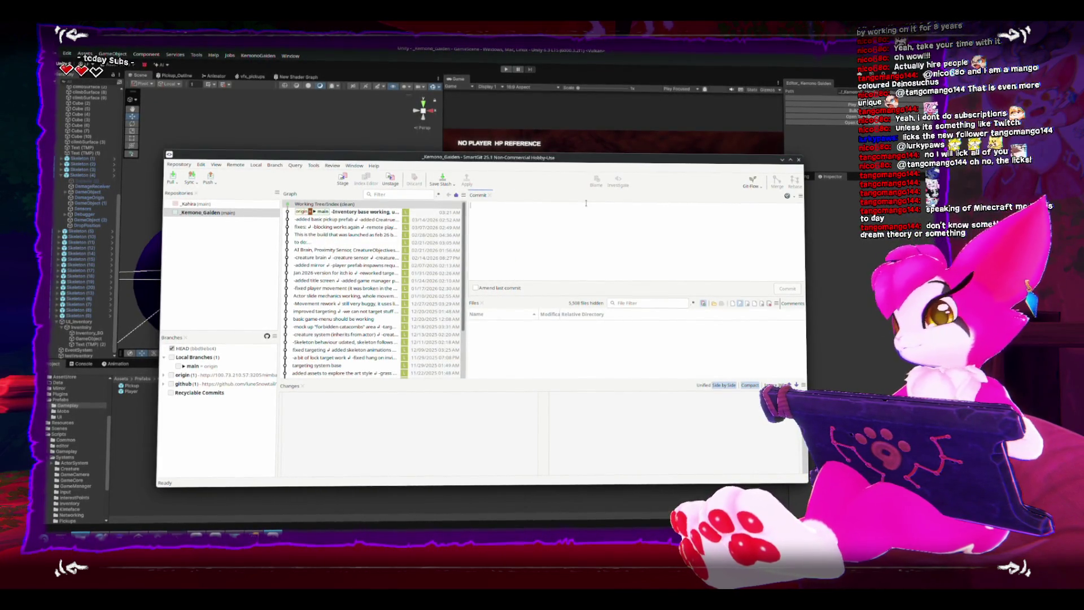
{"action": "left_click", "coordinate": [642, 112]}
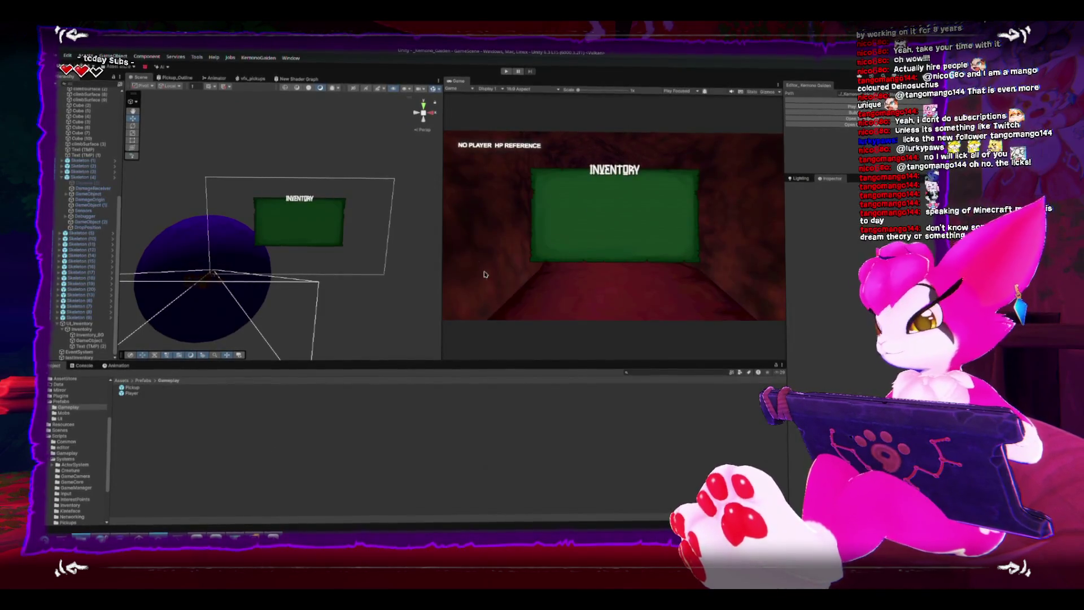